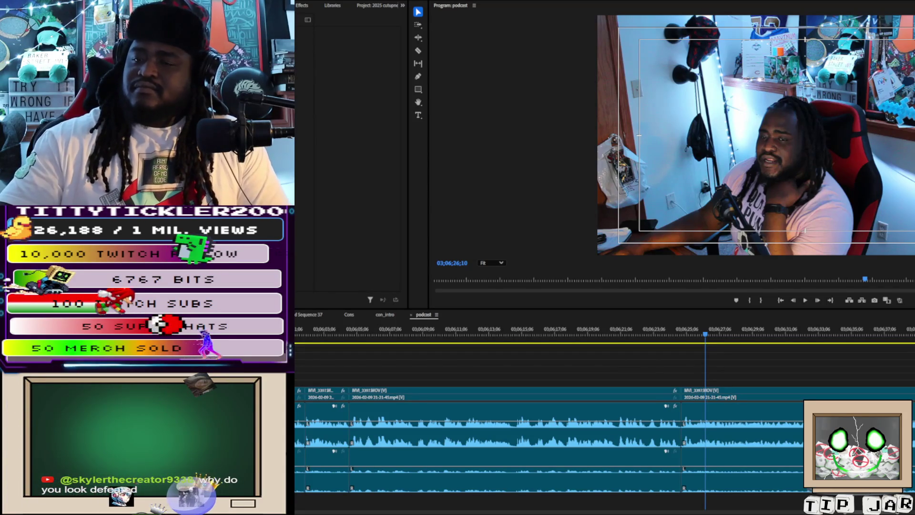
# Play the podcast sequence from about 03;06;26 to review the camera footage
pyautogui.click(819, 372)
pyautogui.press('space')
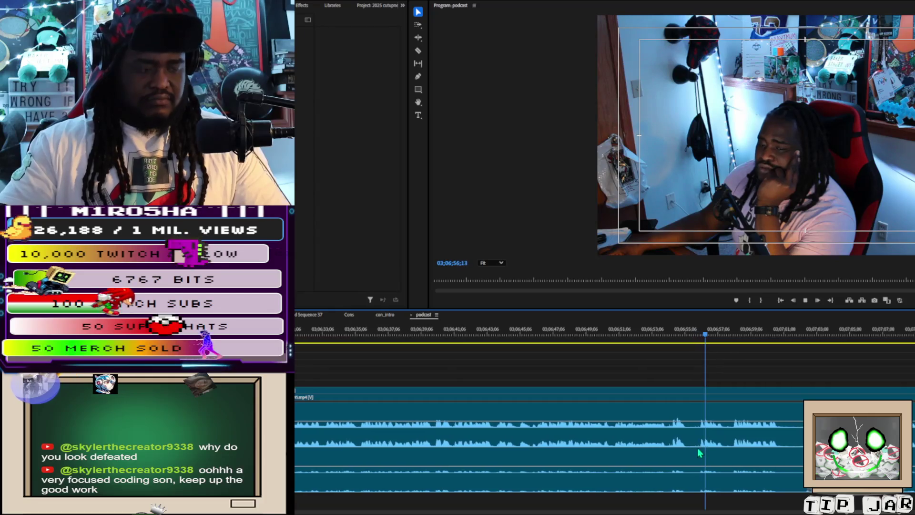
# Find the unwanted stretch near 03;06;55 and razor-cut both of its ends
pyautogui.press('c')
pyautogui.press('space')
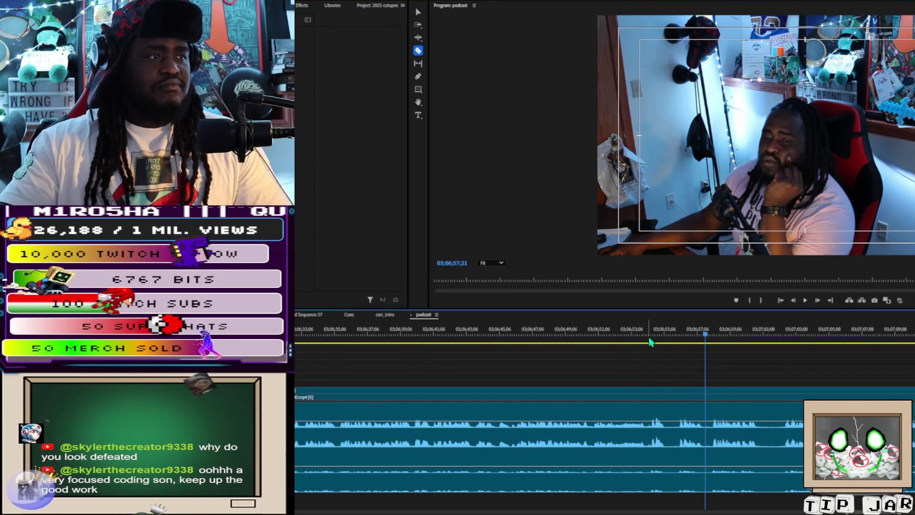
pyautogui.press('j')
pyautogui.press('j')
pyautogui.press('space')
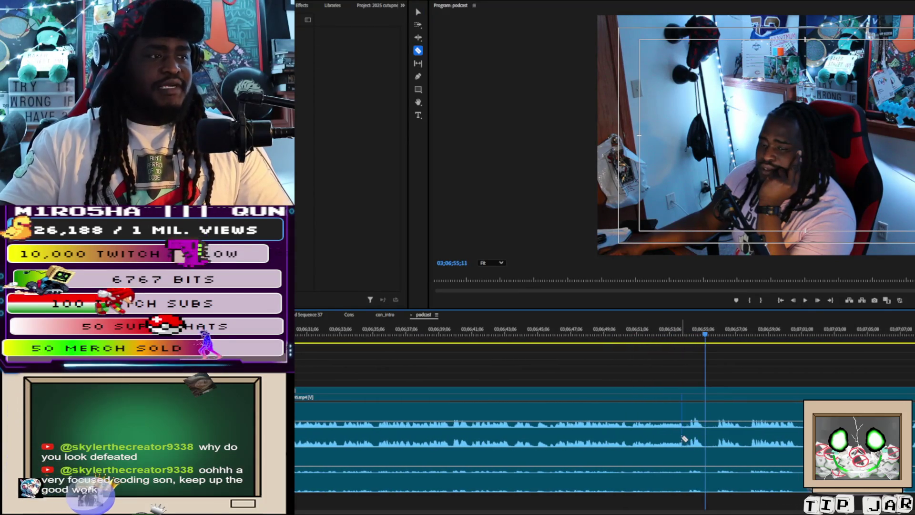
pyautogui.click(686, 437)
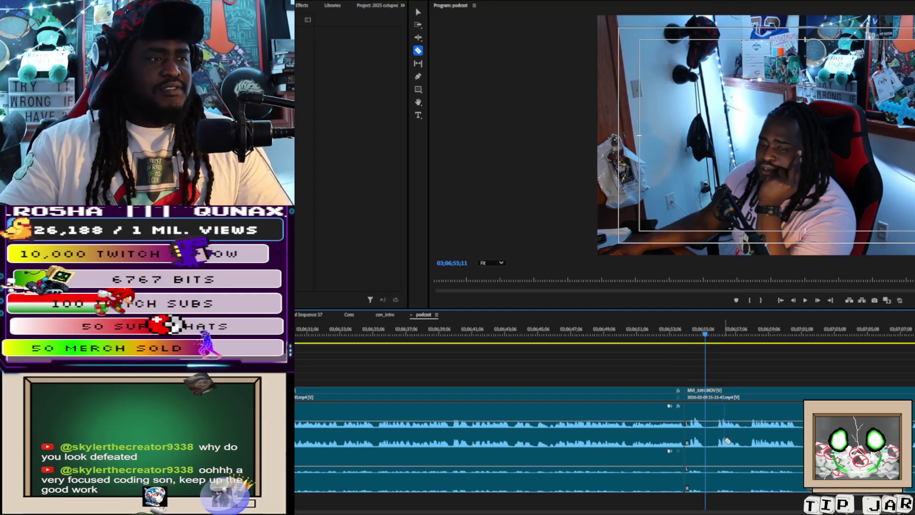
pyautogui.click(741, 442)
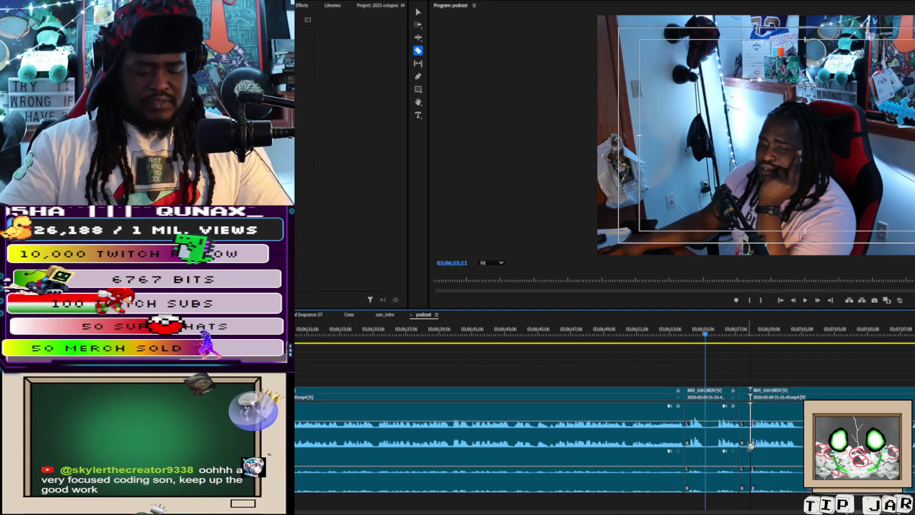
# Delete the short unwanted piece and close the gap it left
pyautogui.press('v')
pyautogui.click(744, 432)
pyautogui.press('Delete')
pyautogui.click(744, 435)
pyautogui.press('Delete')
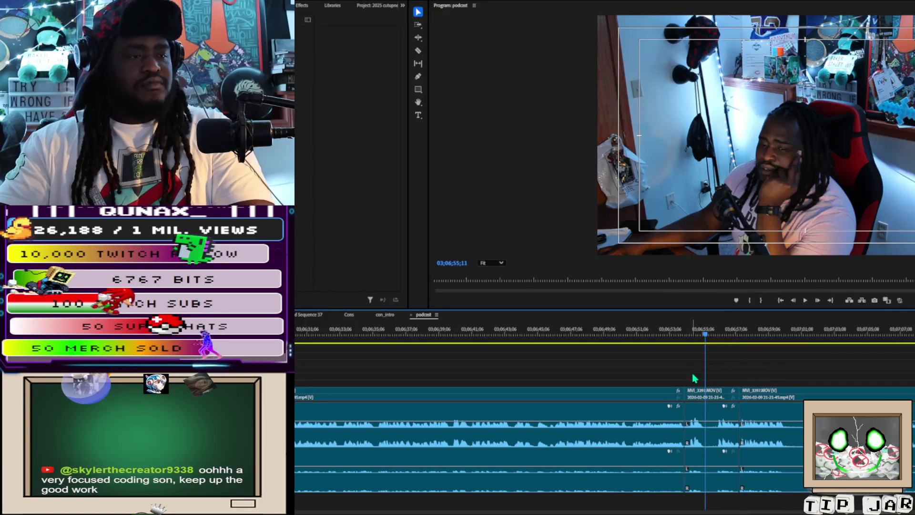
# Ripple-trim about two seconds off the next clip's start and play the tightened edit
pyautogui.click(696, 393)
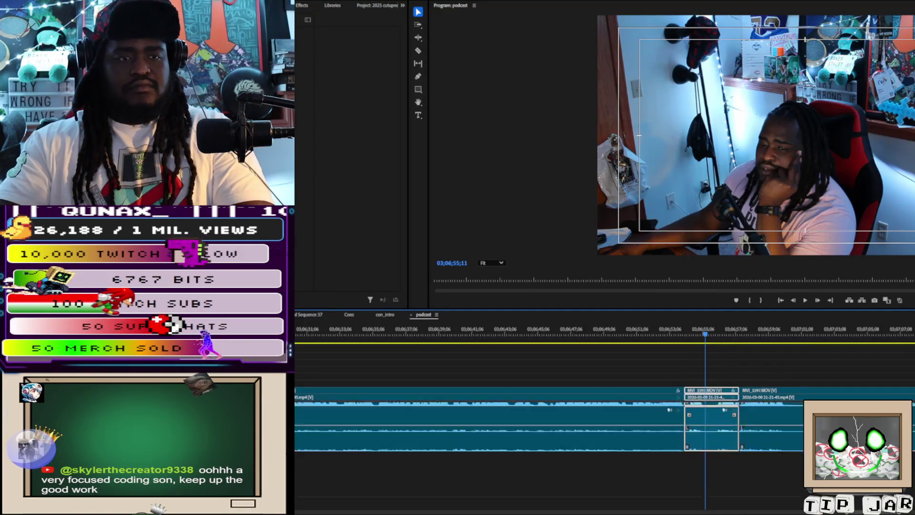
pyautogui.moveTo(679, 414); pyautogui.dragTo(717, 415)
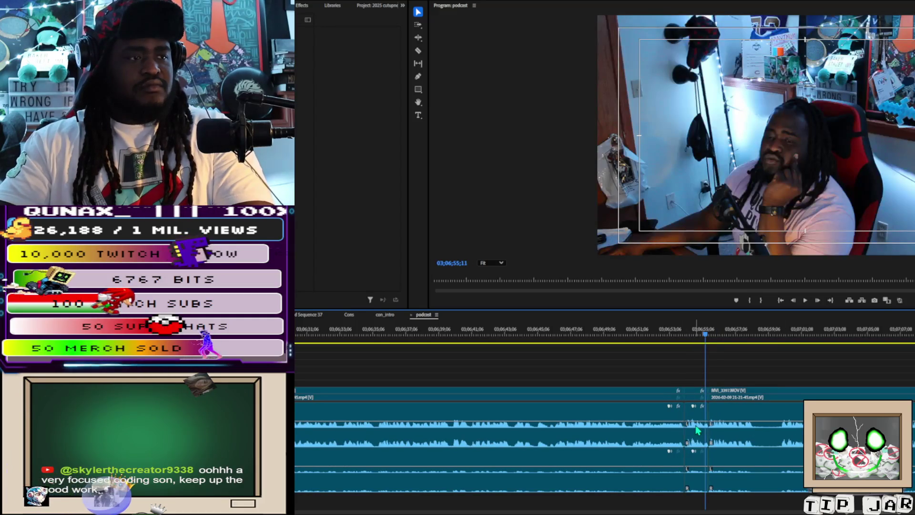
pyautogui.press('space')
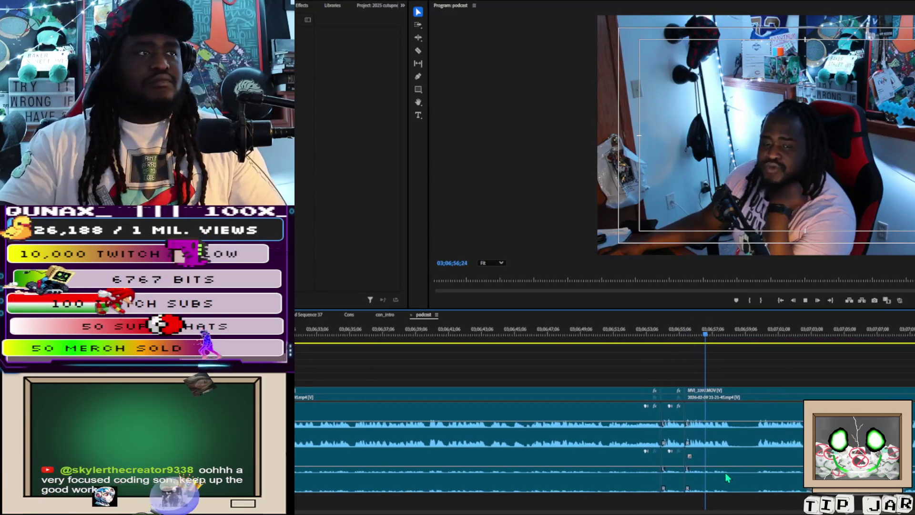
# Make three more razor cuts in the following footage
pyautogui.press('c')
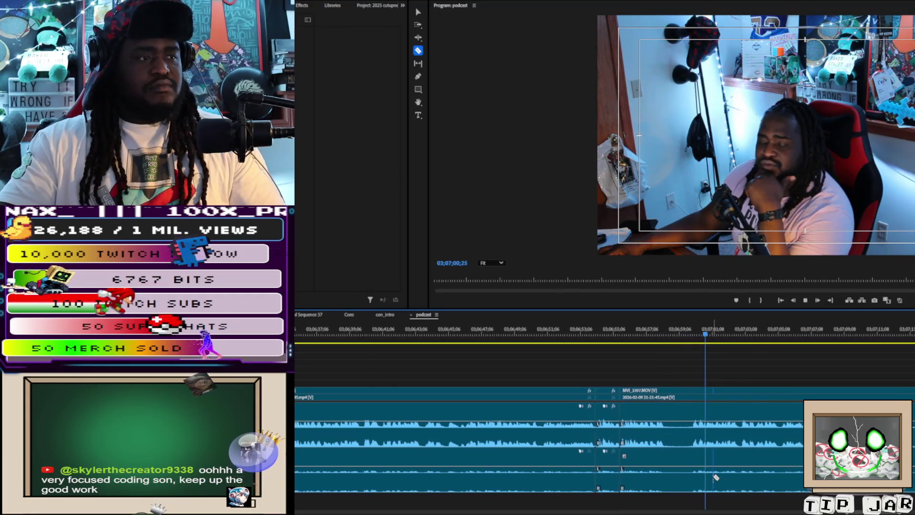
pyautogui.press('space')
pyautogui.click(659, 446)
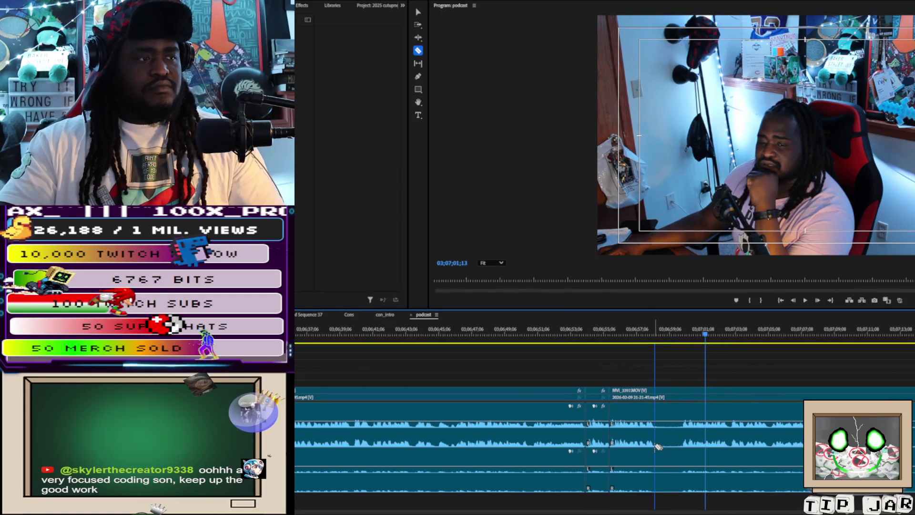
pyautogui.click(682, 451)
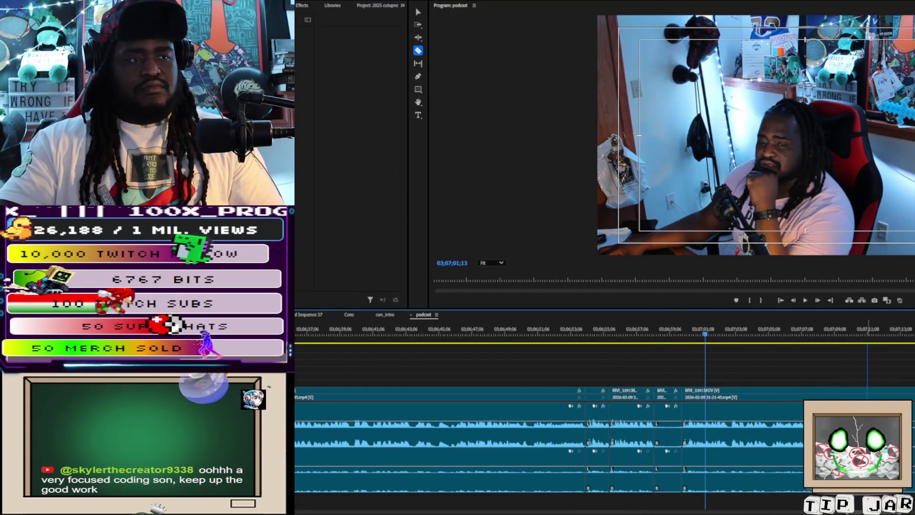
pyautogui.click(870, 446)
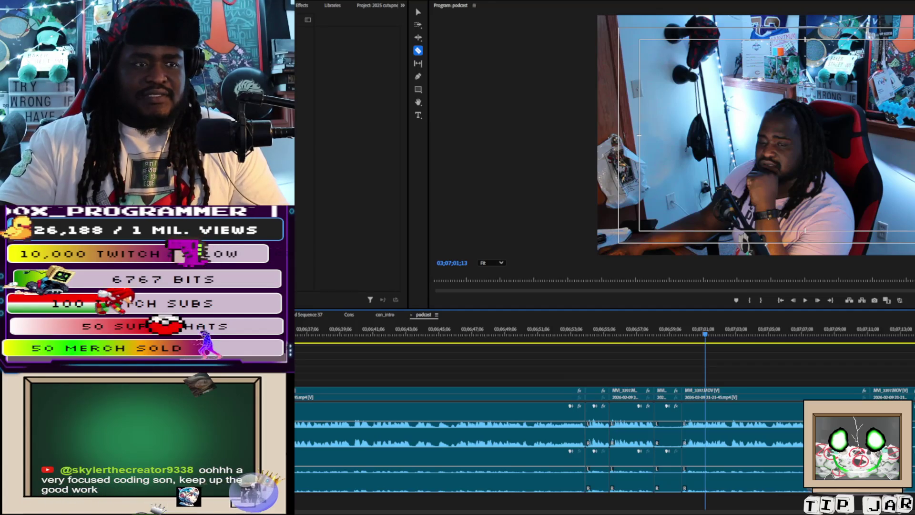
# Ripple-delete the short clip just after 03;07;00 and replay the edited section
pyautogui.press('v')
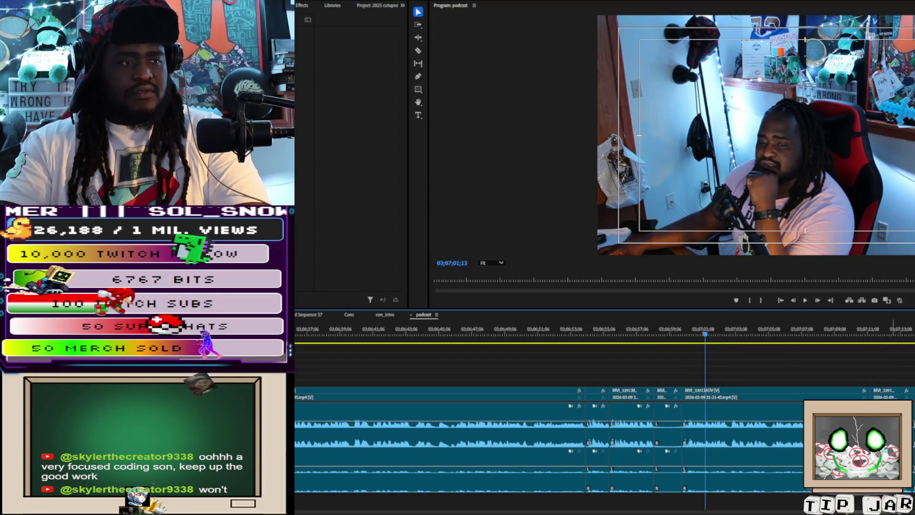
pyautogui.click(667, 439)
pyautogui.press('Delete')
pyautogui.click(669, 436)
pyautogui.press('Delete')
pyautogui.click(588, 329)
pyautogui.press('space')
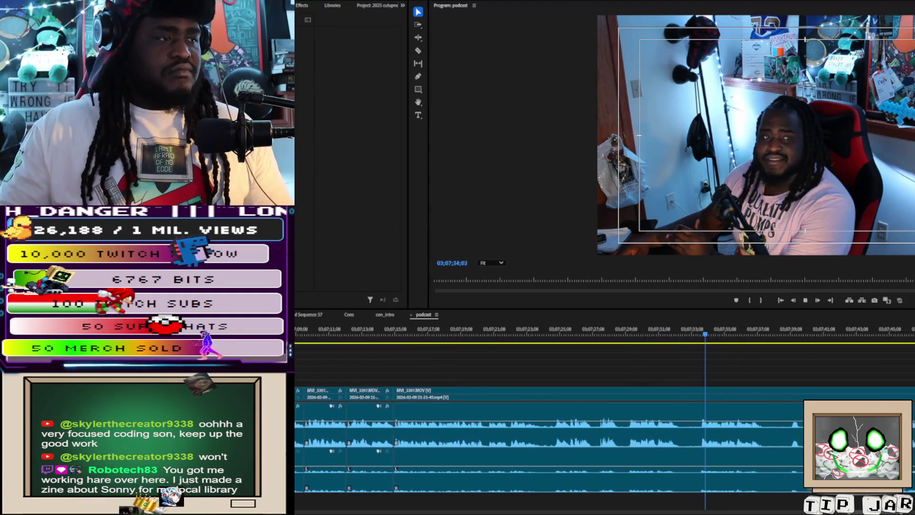
# Razor out the few seconds after 03;07;32;15, ripple-delete them, and play back the edit
pyautogui.click(675, 335)
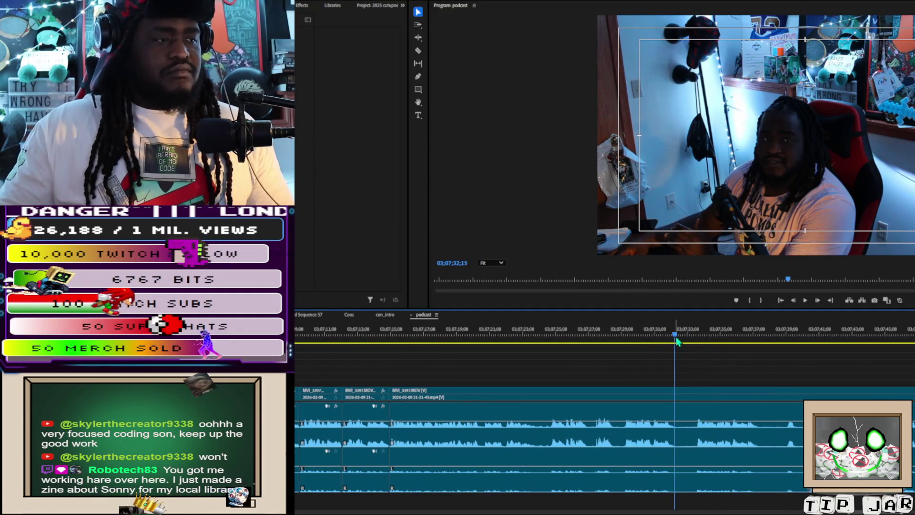
pyautogui.press('c')
pyautogui.click(676, 431)
pyautogui.click(697, 431)
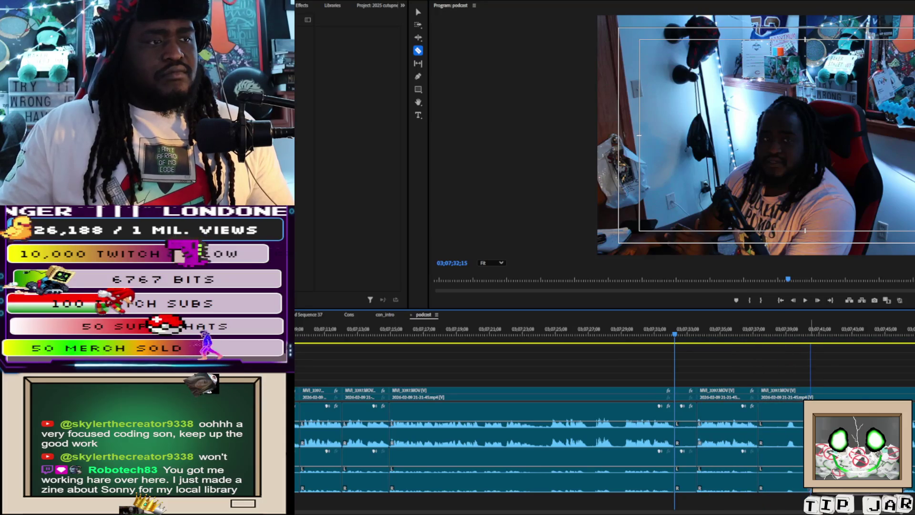
pyautogui.press('v')
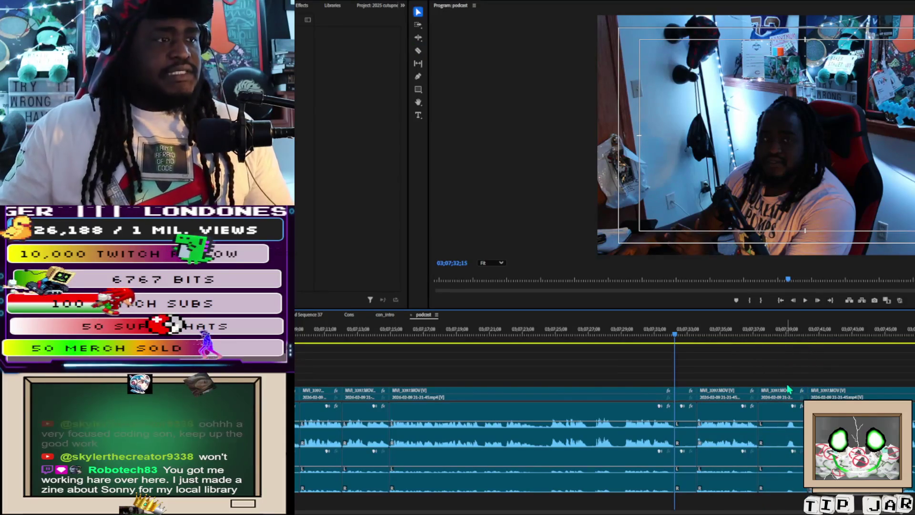
pyautogui.click(780, 424)
pyautogui.press('Delete')
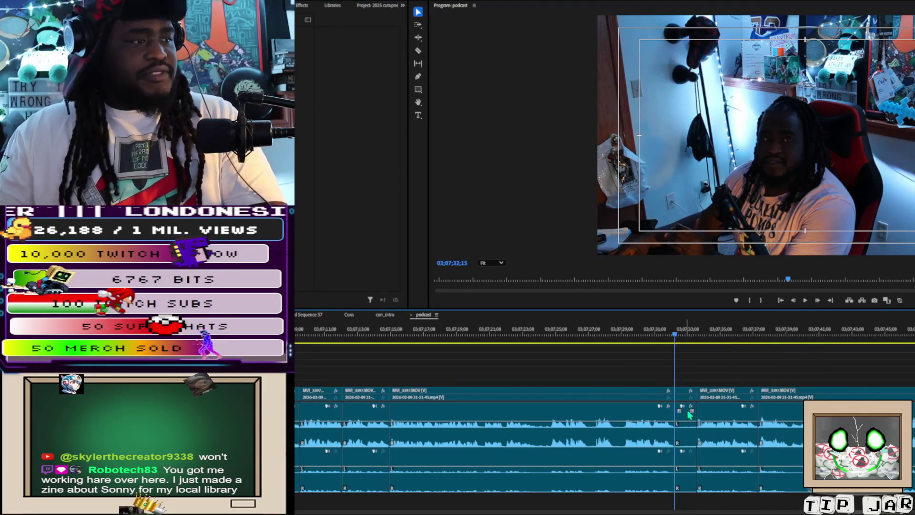
pyautogui.press('space')
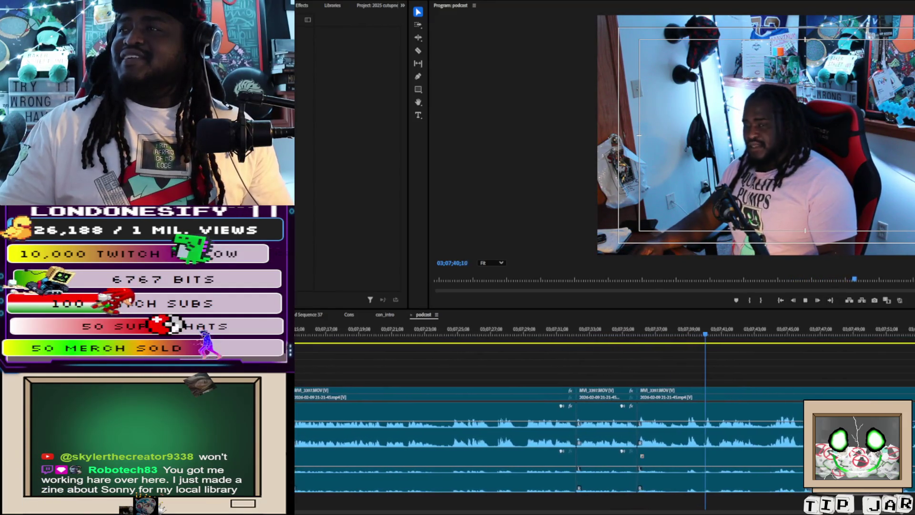
pyautogui.press('space')
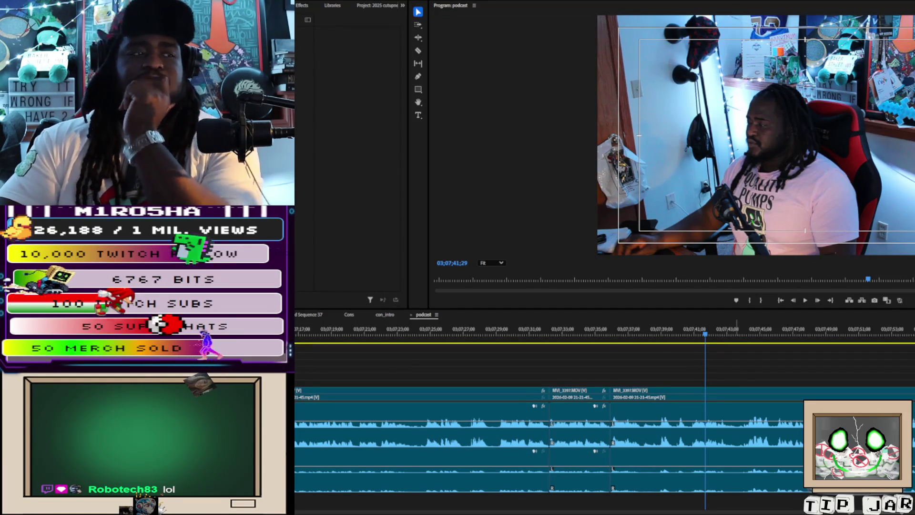
# Replay the podcast from 03;07;36;29 and stop at 03;07;39;20
pyautogui.click(742, 362)
pyautogui.press('space')
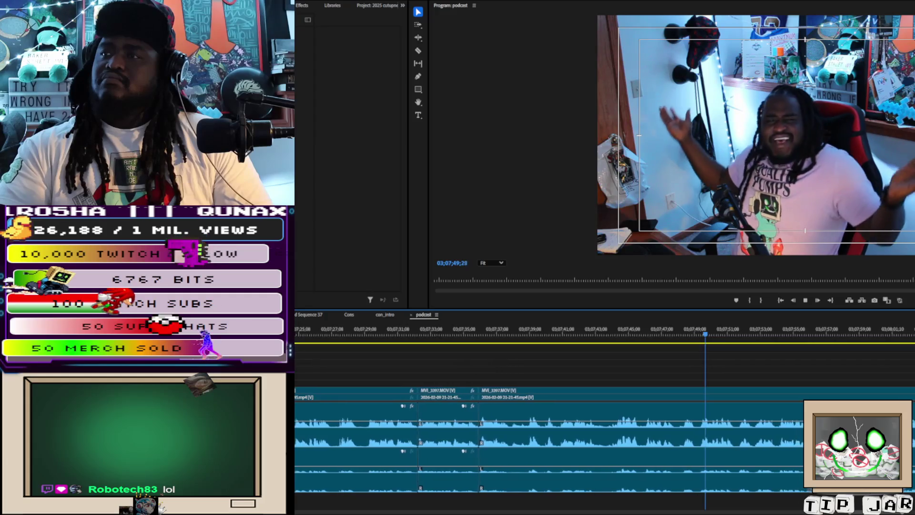
pyautogui.click(604, 329)
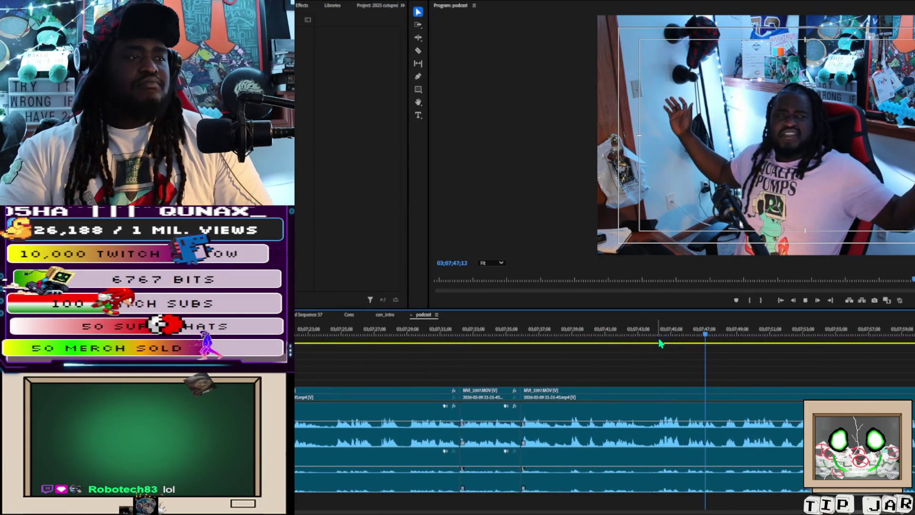
pyautogui.click(657, 339)
pyautogui.click(637, 331)
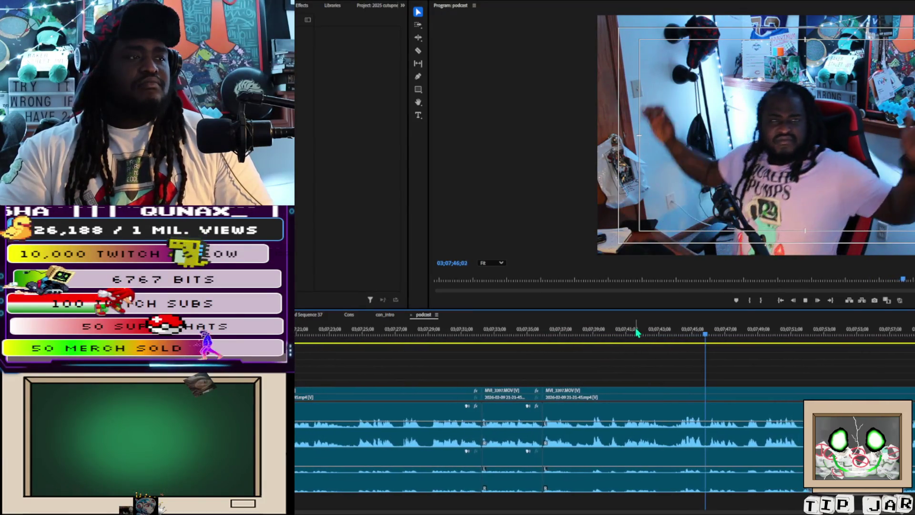
pyautogui.click(611, 333)
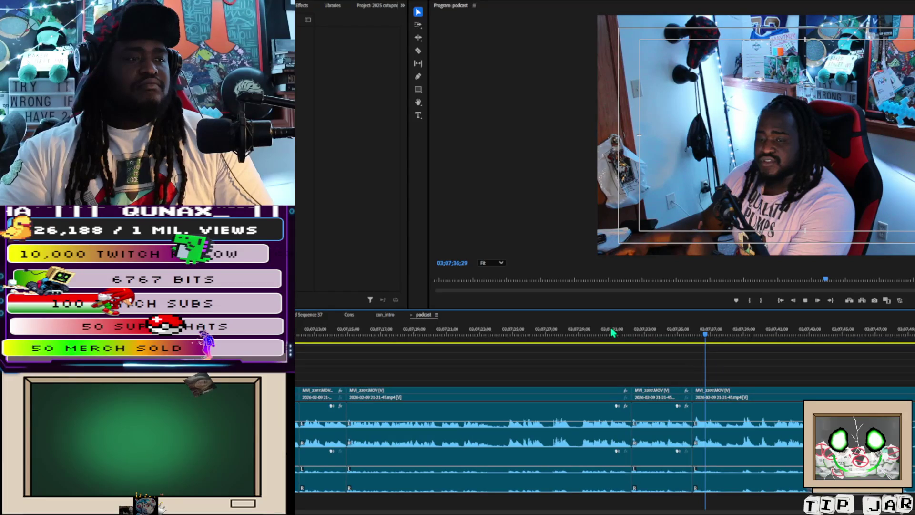
pyautogui.press('space')
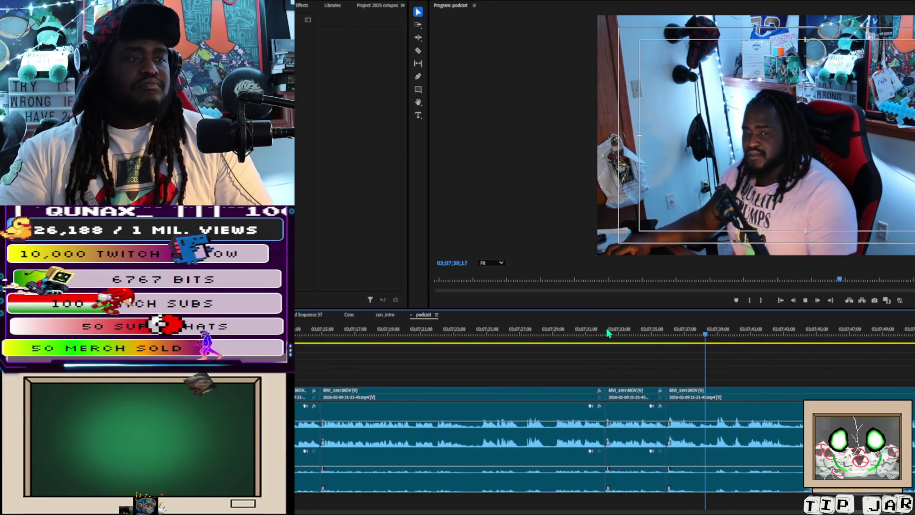
pyautogui.press('space')
# Split the clip at 03;07;39;20 and again at 03;08;18
pyautogui.press('c')
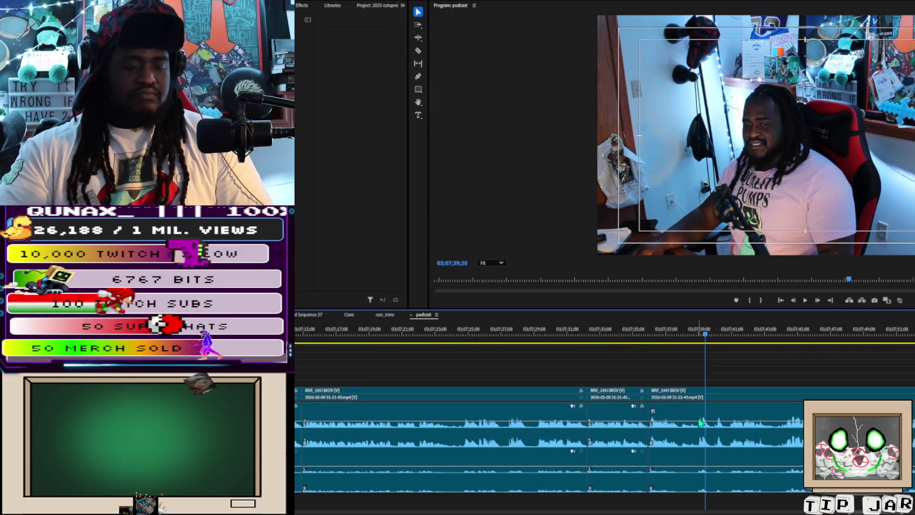
pyautogui.click(680, 444)
pyautogui.click(883, 348)
pyautogui.press('space')
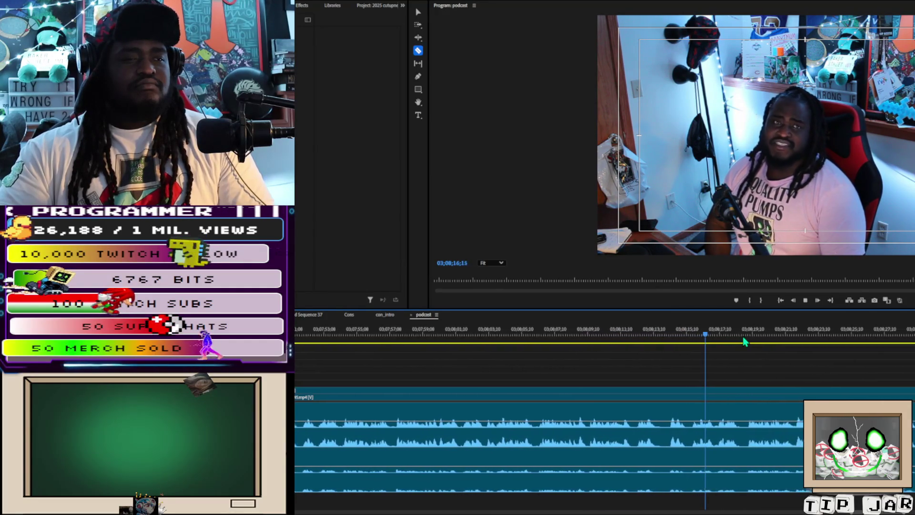
pyautogui.press('space')
pyautogui.hotkey('ctrl', 'k')
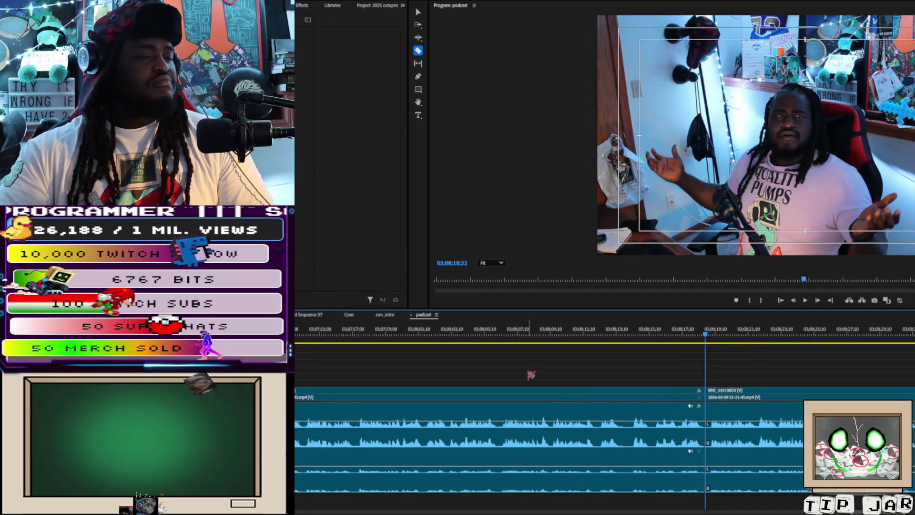
# Review the footage around 03;07;45 and ripple-delete the short MVI_3397 piece
pyautogui.click(302, 336)
pyautogui.press('space')
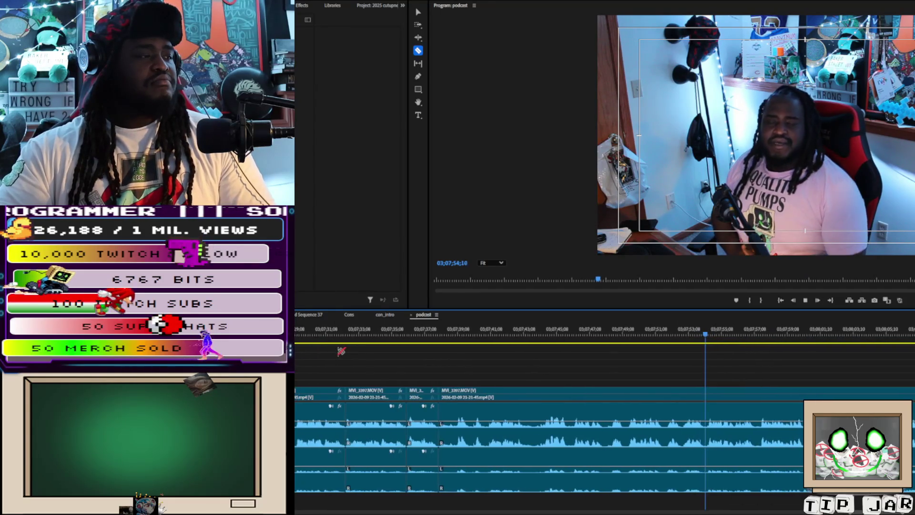
pyautogui.press('space')
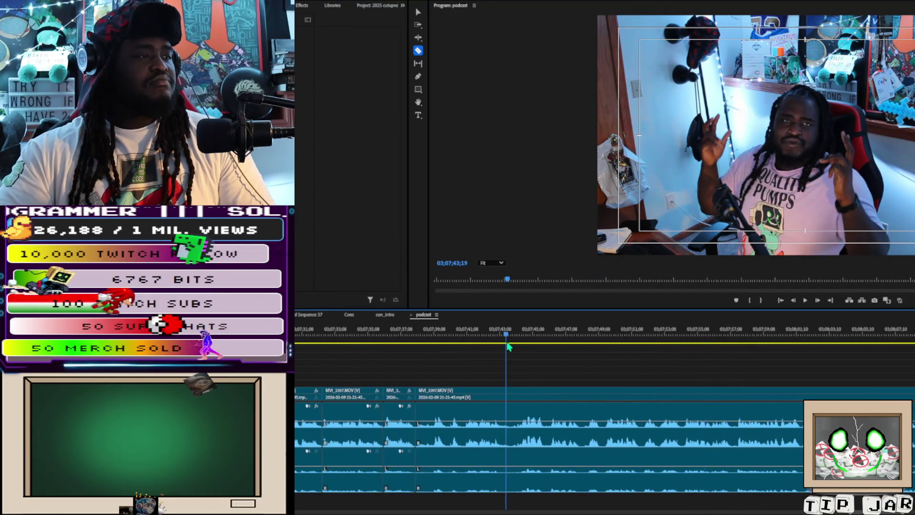
pyautogui.click(507, 344)
pyautogui.press('space')
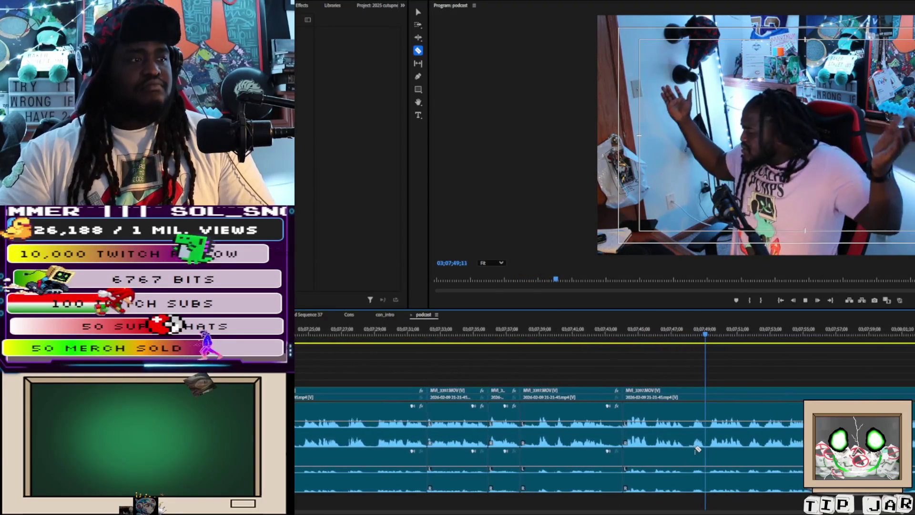
pyautogui.click(627, 344)
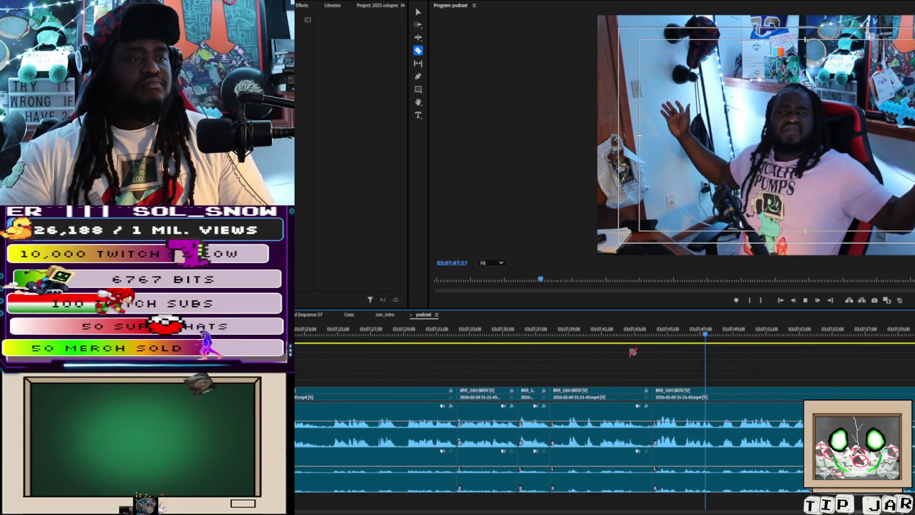
pyautogui.press('space')
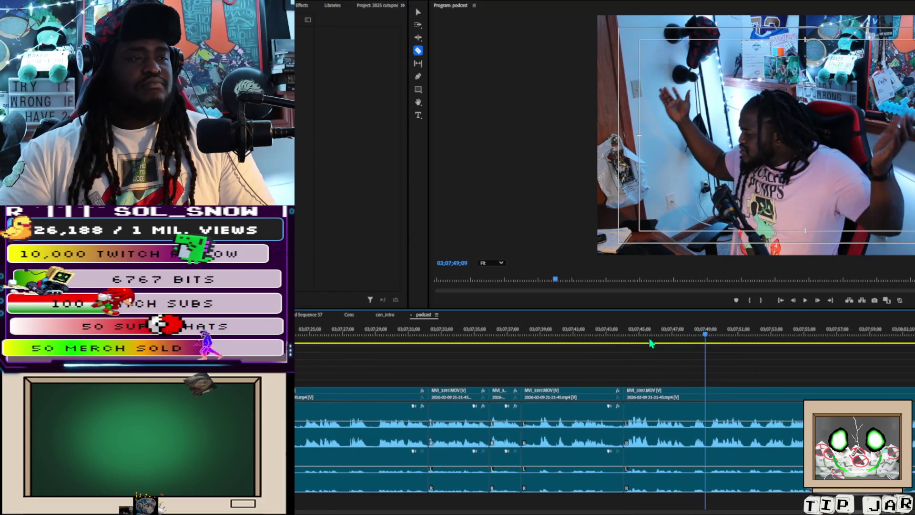
pyautogui.click(638, 337)
pyautogui.press('space')
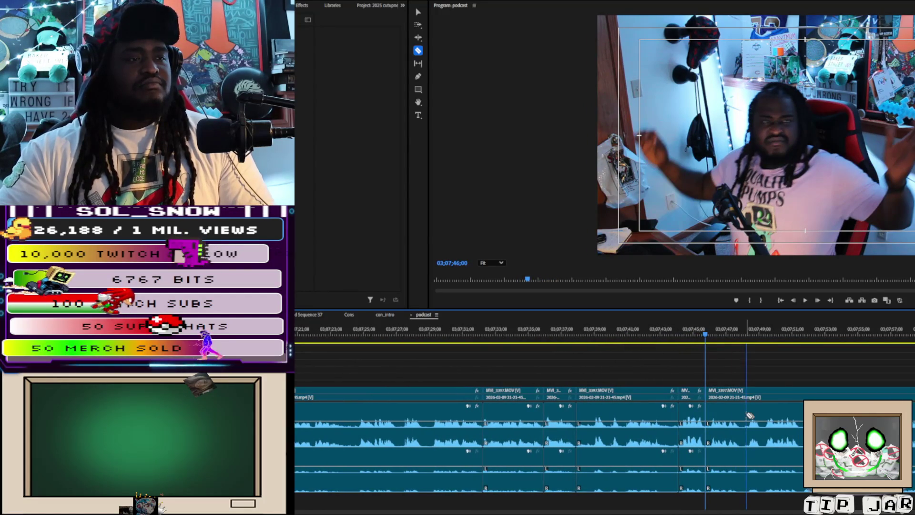
pyautogui.press('v')
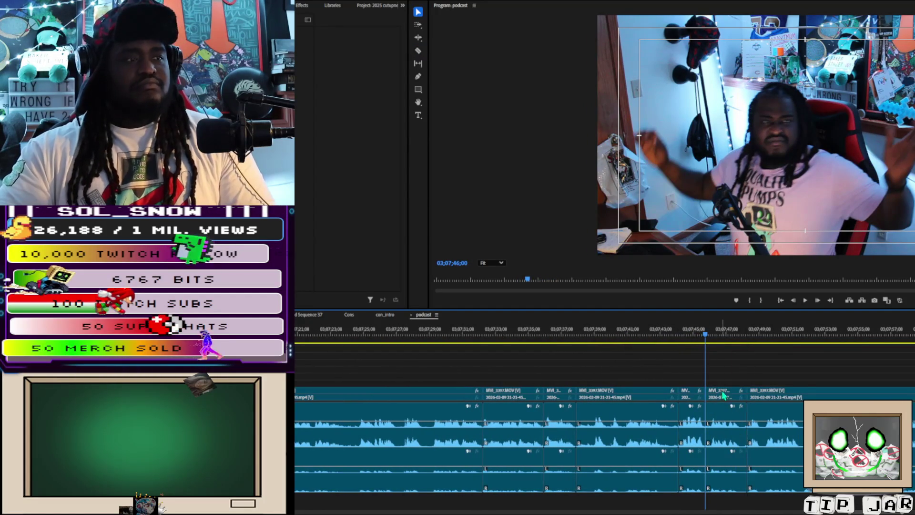
pyautogui.hotkey('shift', 'Delete')
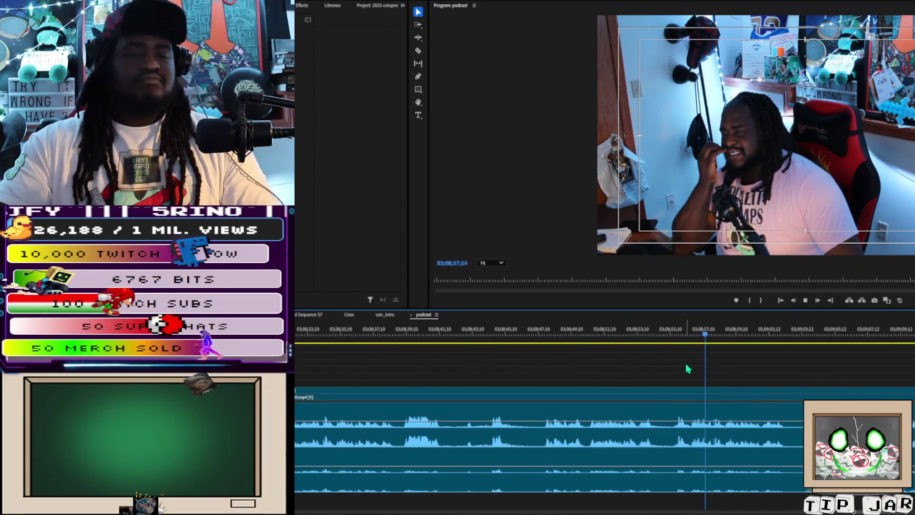
pyautogui.press('space')
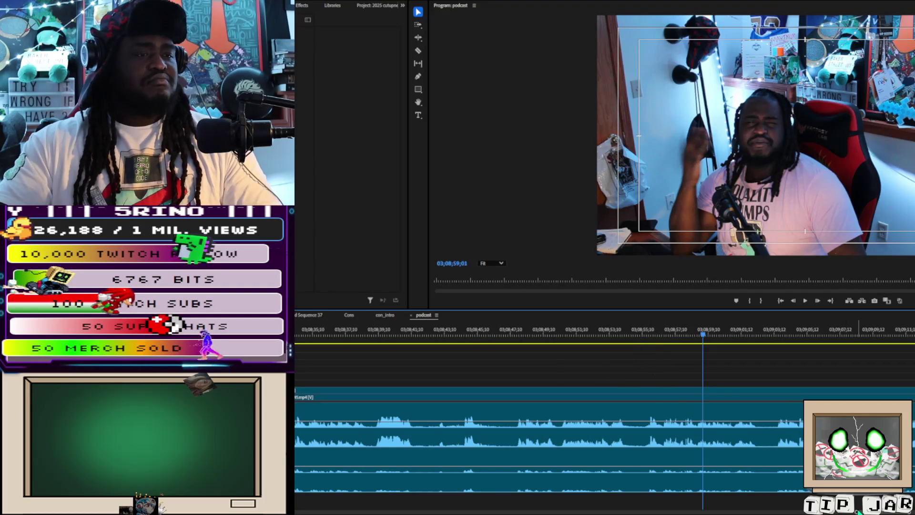
pyautogui.moveTo(856, 512); pyautogui.dragTo(793, 511)
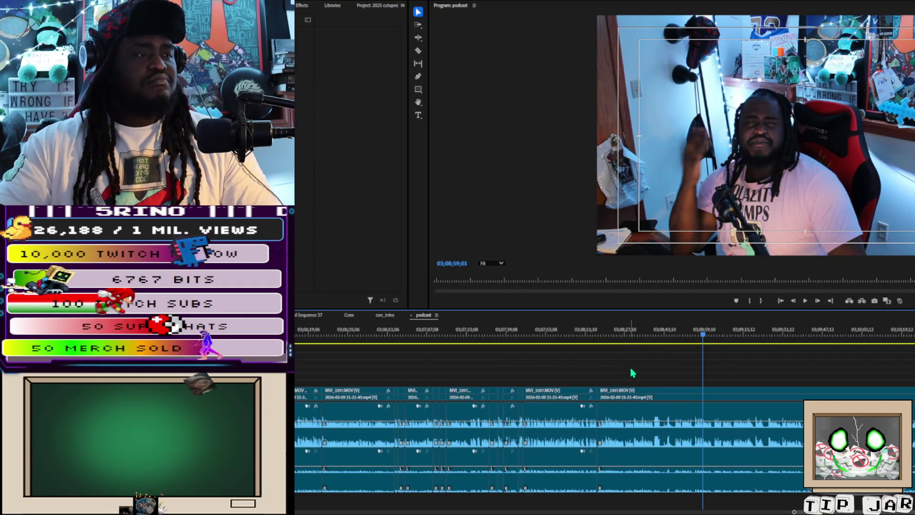
pyautogui.click(585, 335)
pyautogui.press('space')
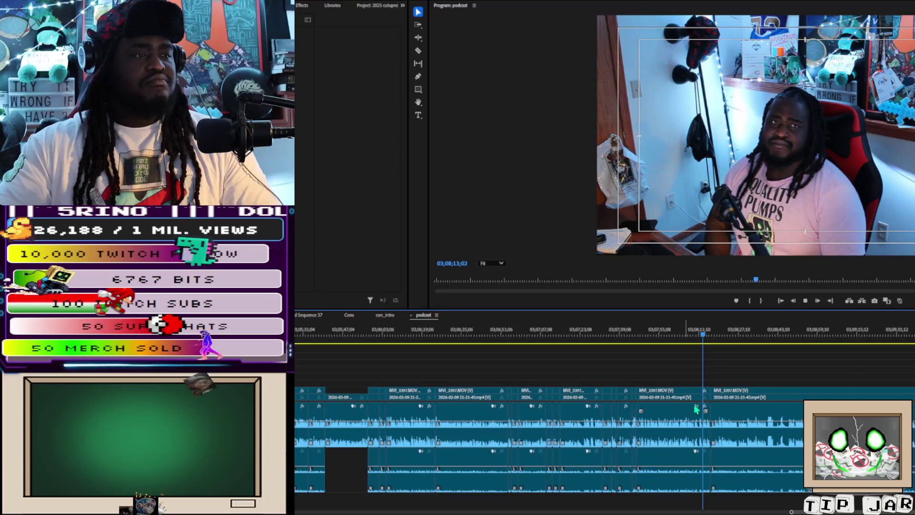
pyautogui.click(749, 337)
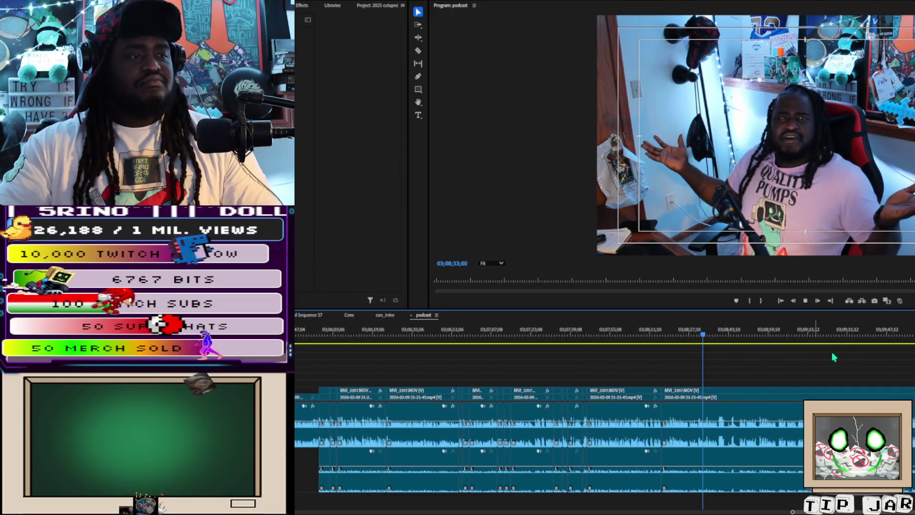
# Zoom the timeline in and locate the unwanted bit's start at 03;08;55
pyautogui.click(719, 336)
pyautogui.press('space')
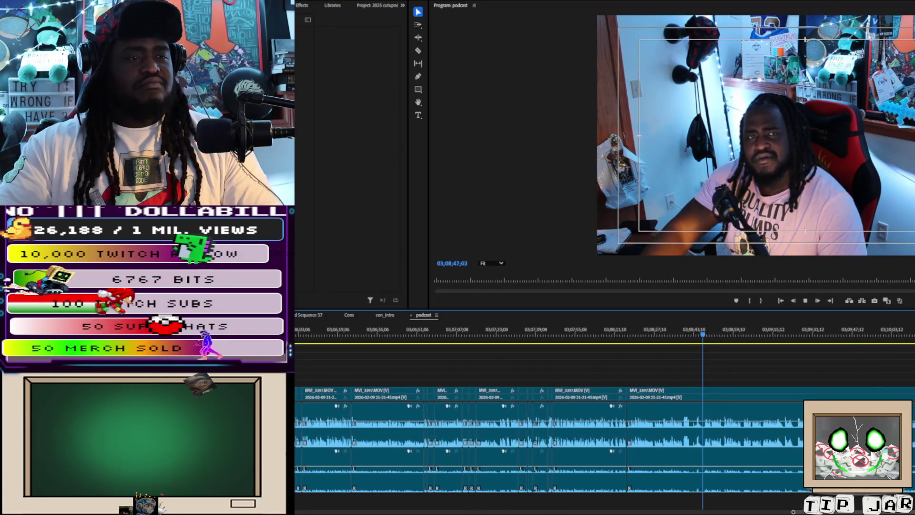
pyautogui.press('=')
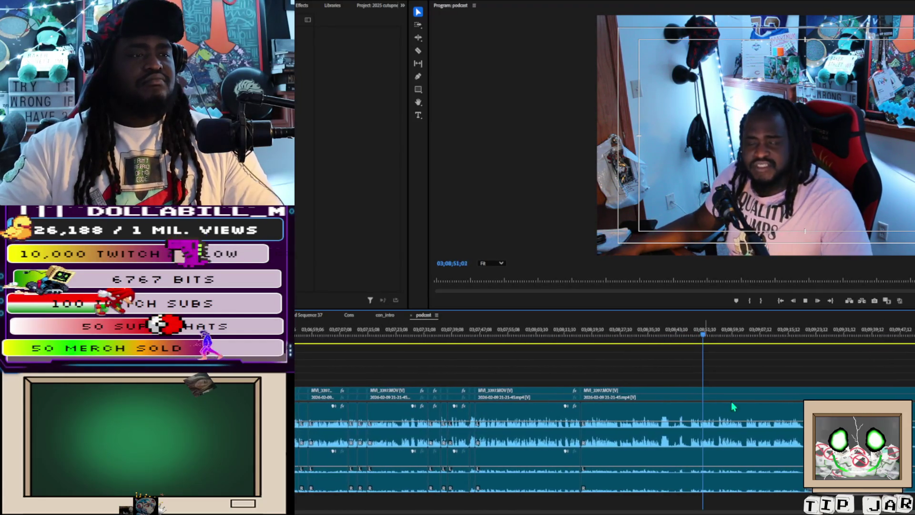
pyautogui.press('c')
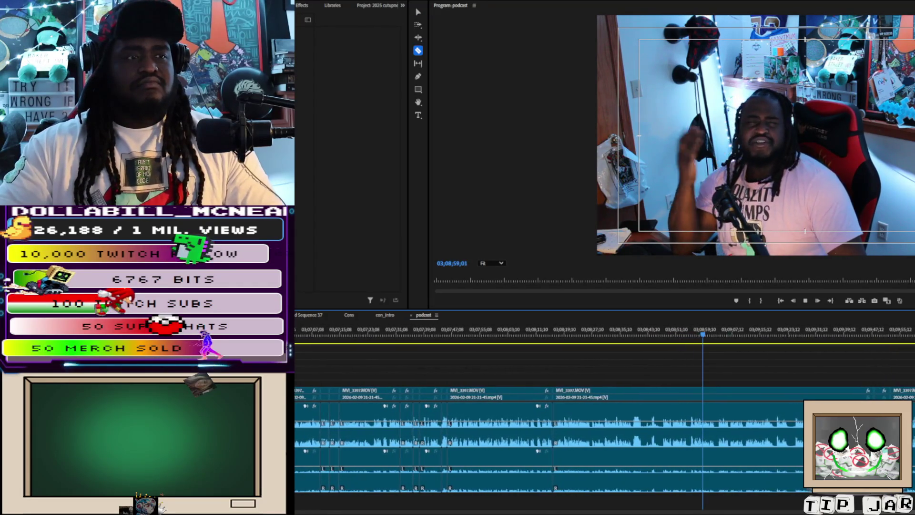
pyautogui.press('v')
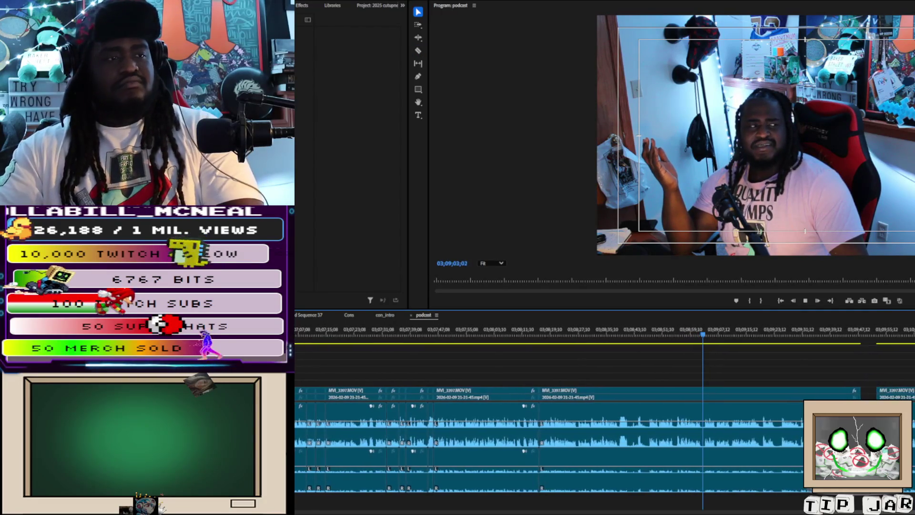
pyautogui.click(677, 331)
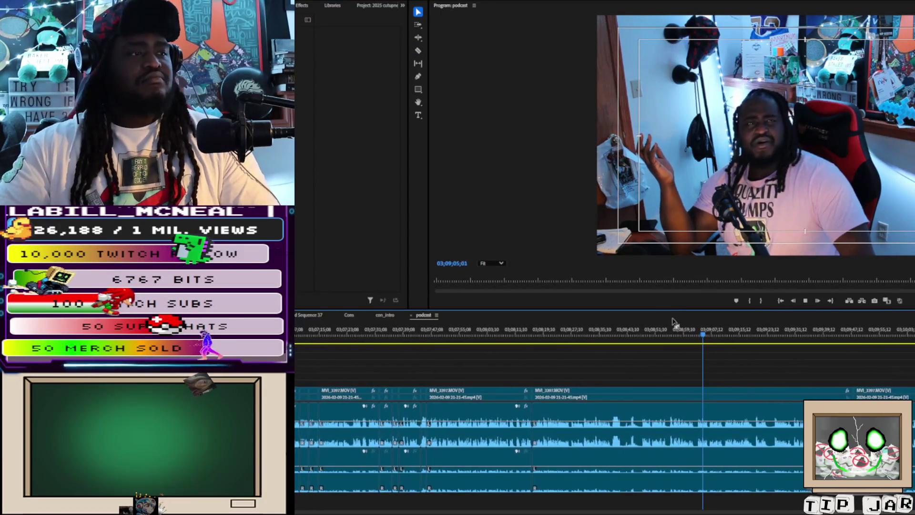
pyautogui.click(689, 336)
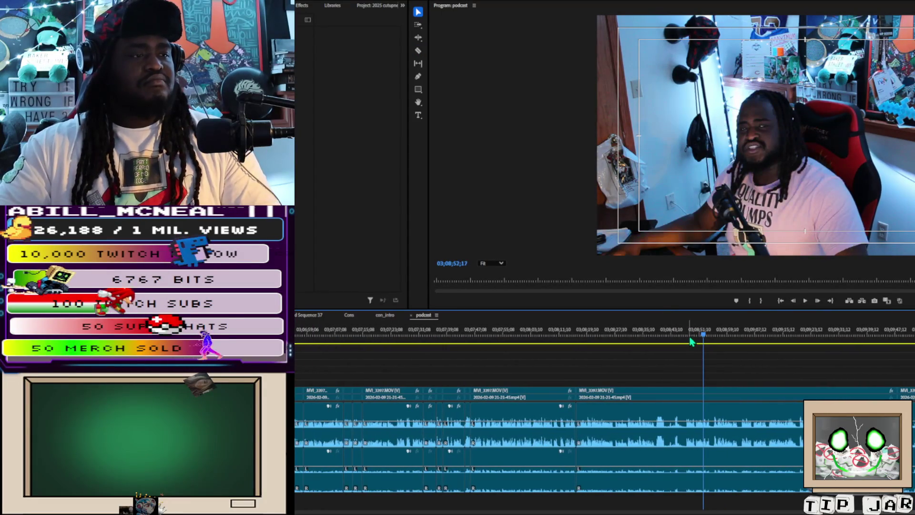
pyautogui.press('space')
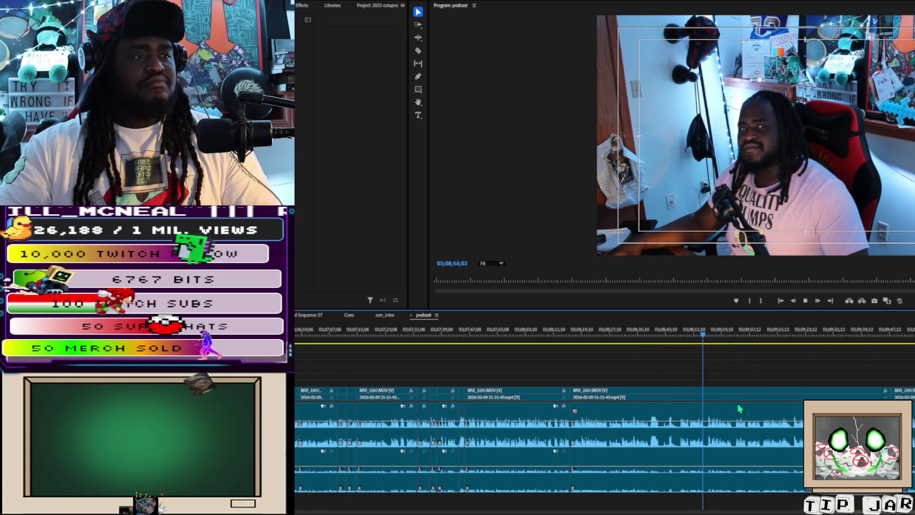
pyautogui.press('space')
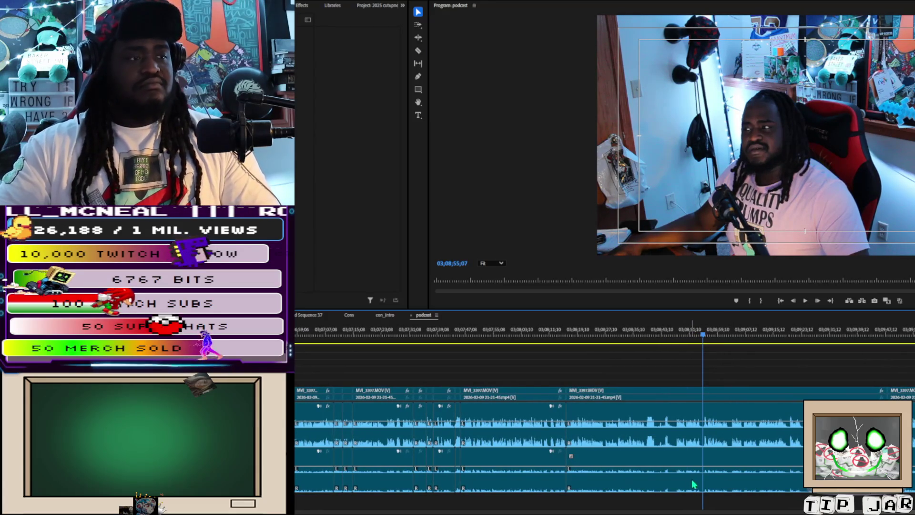
# Razor both ends of the unwanted bit, delete it leaving a gap, and zoom out
pyautogui.press('c')
pyautogui.click(706, 445)
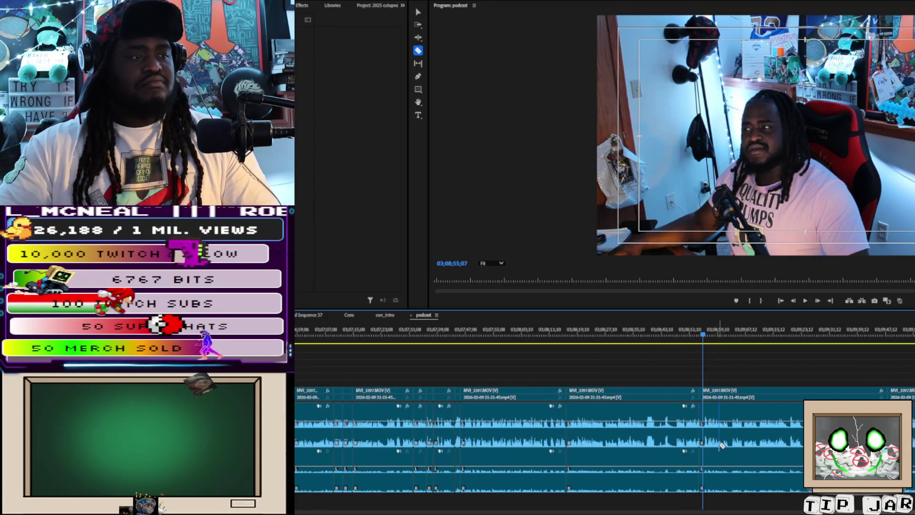
pyautogui.hotkey('ctrl', 'z')
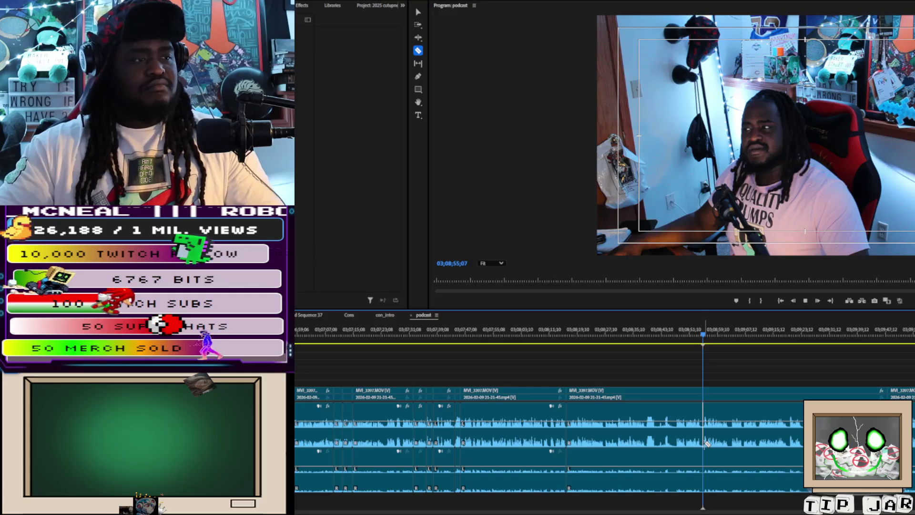
pyautogui.press('space')
pyautogui.press('=')
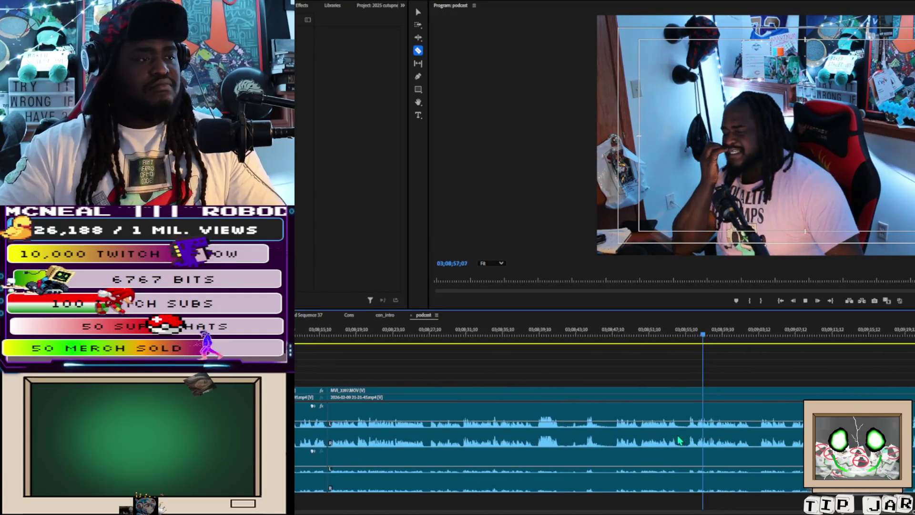
pyautogui.click(662, 432)
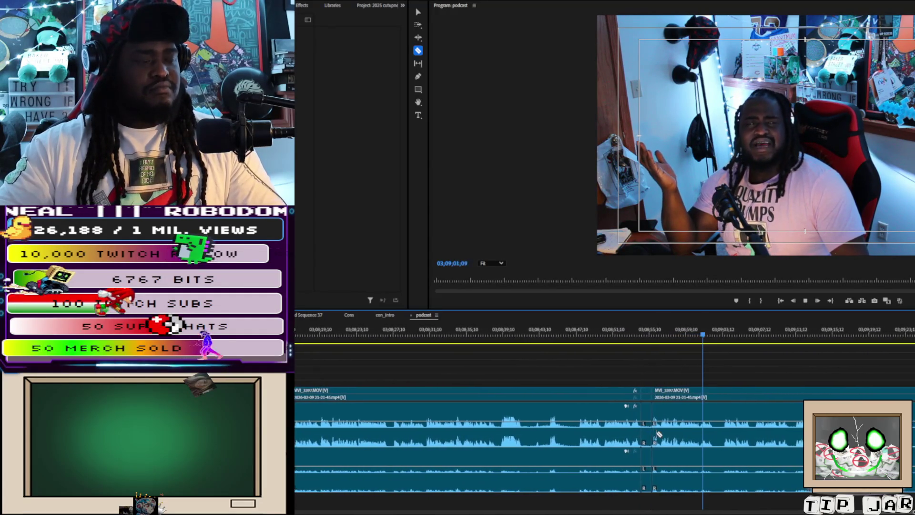
pyautogui.press('v')
pyautogui.press('space')
pyautogui.click(638, 409)
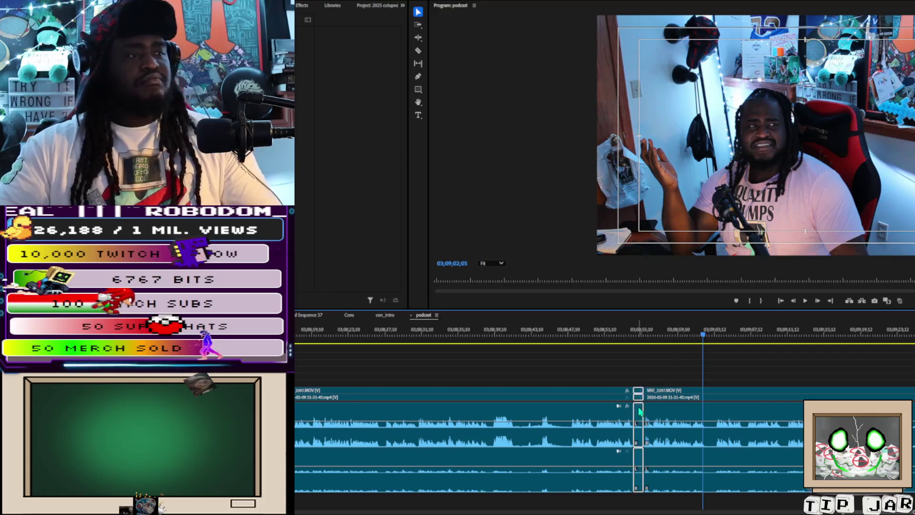
pyautogui.press('Delete')
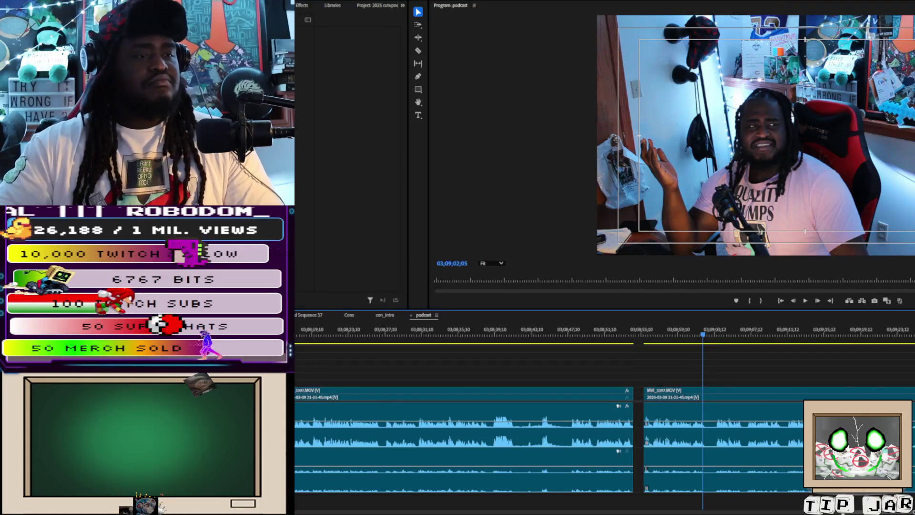
pyautogui.press('-')
pyautogui.press('-')
# Delete the two marquee-selected clips and zoom out to the whole sequence
pyautogui.moveTo(603, 383); pyautogui.dragTo(659, 468)
pyautogui.press('Delete')
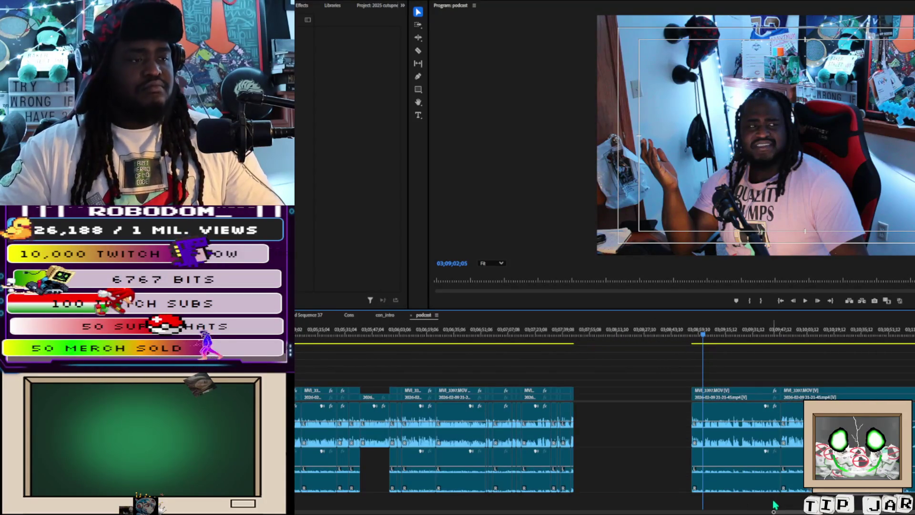
pyautogui.press('-')
pyautogui.press('-')
pyautogui.press('-')
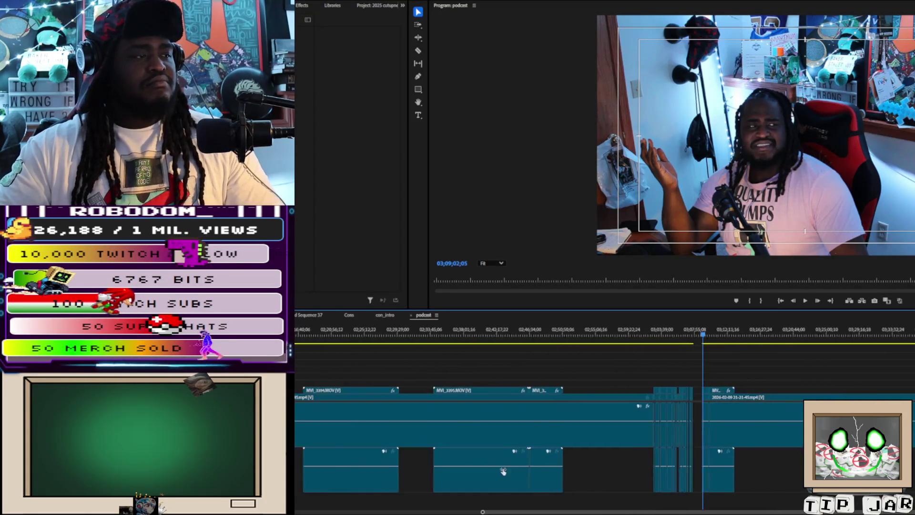
pyautogui.click(413, 334)
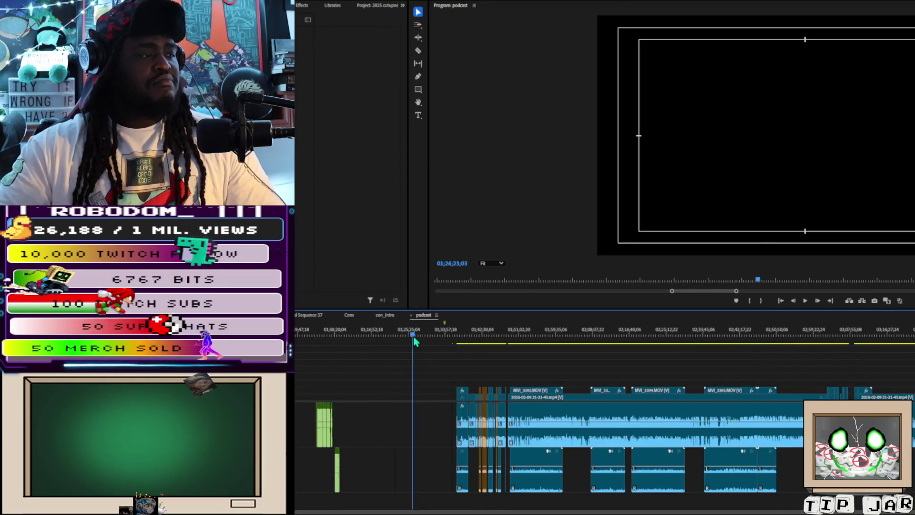
pyautogui.moveTo(414, 340); pyautogui.dragTo(416, 341)
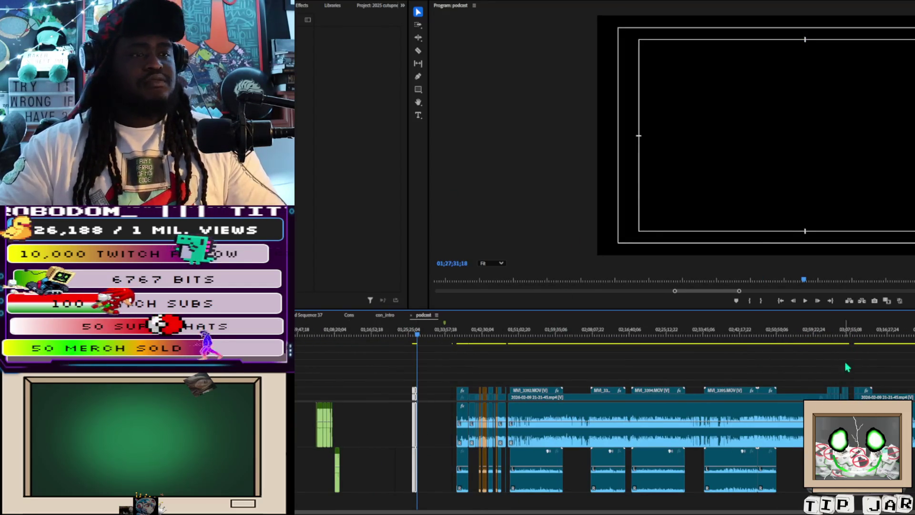
# Ripple-delete the empty gap near 03;08;53 and replay from 03;07;45 to check
pyautogui.click(856, 335)
pyautogui.press('space')
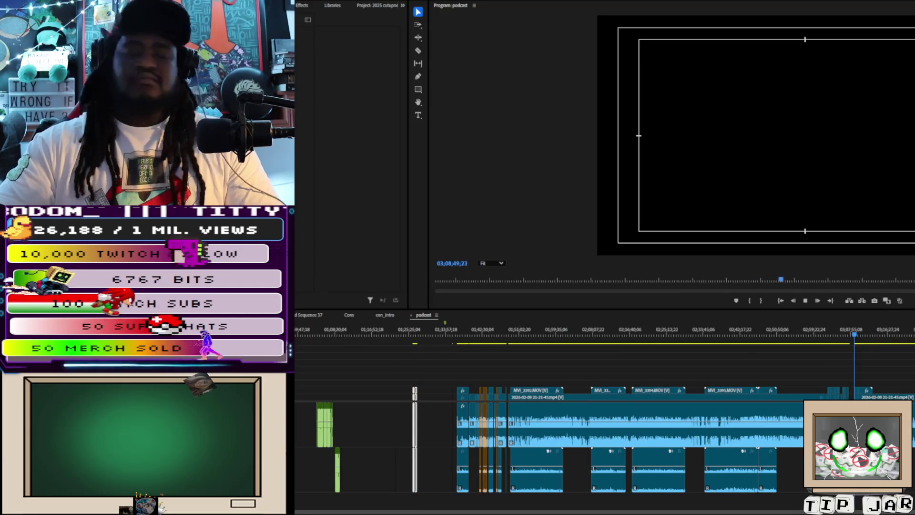
pyautogui.press('space')
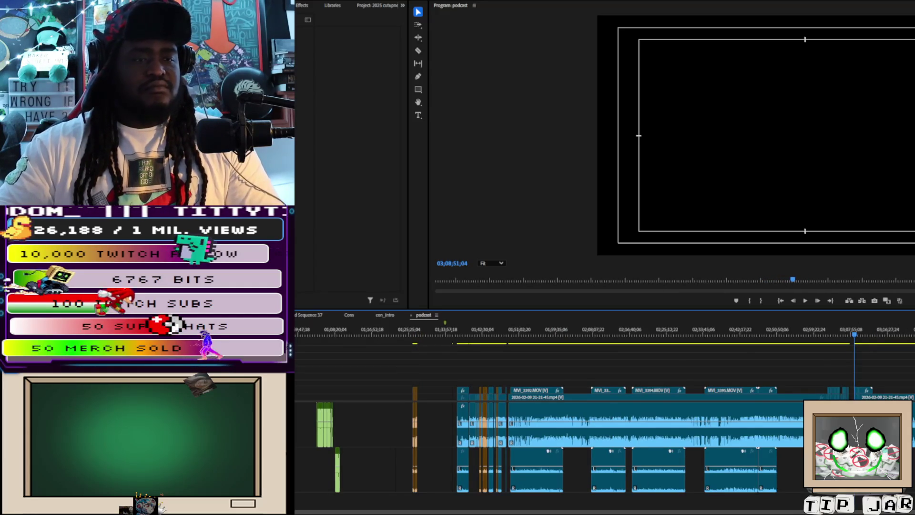
pyautogui.press('=')
pyautogui.press('=')
pyautogui.press('=')
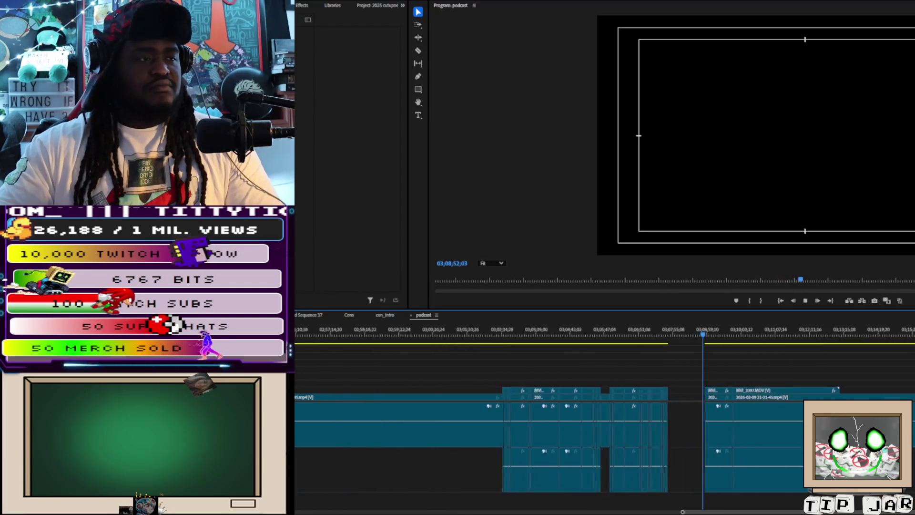
pyautogui.press('-')
pyautogui.press('space')
pyautogui.click(635, 446)
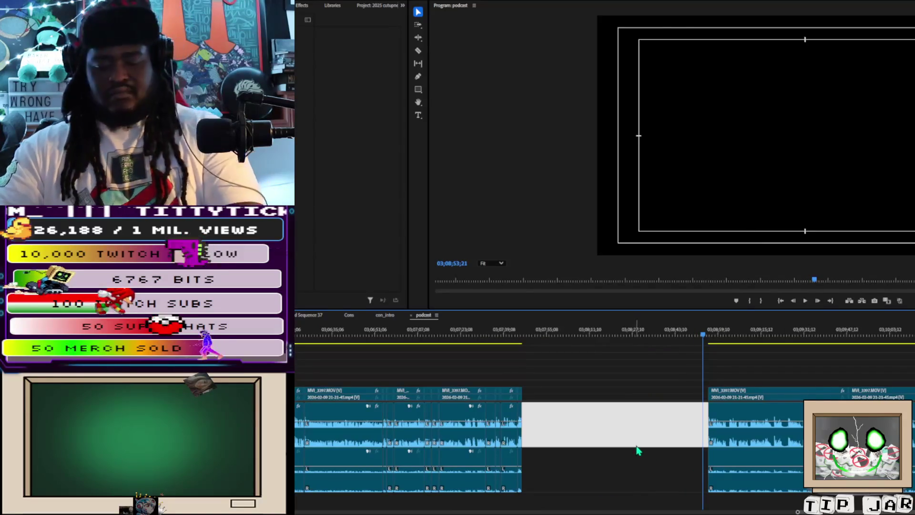
pyautogui.press('Delete')
pyautogui.click(517, 334)
pyautogui.press('space')
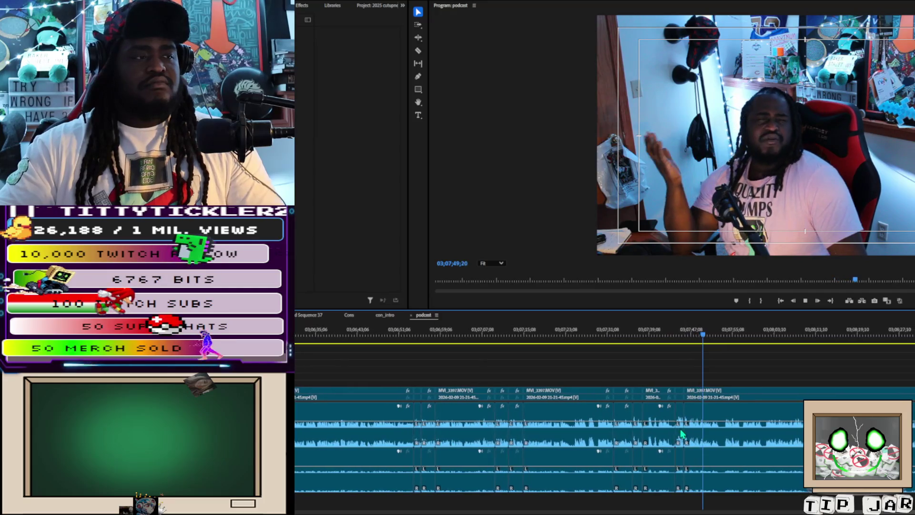
# Ripple-delete the tiny clip sliver near 03;07;47, then advance playback to 03;09;56
pyautogui.press('space')
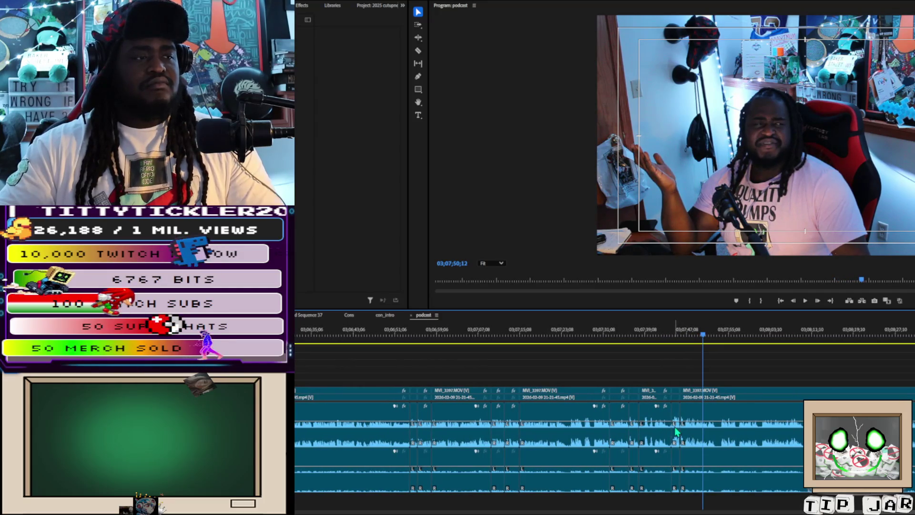
pyautogui.click(676, 431)
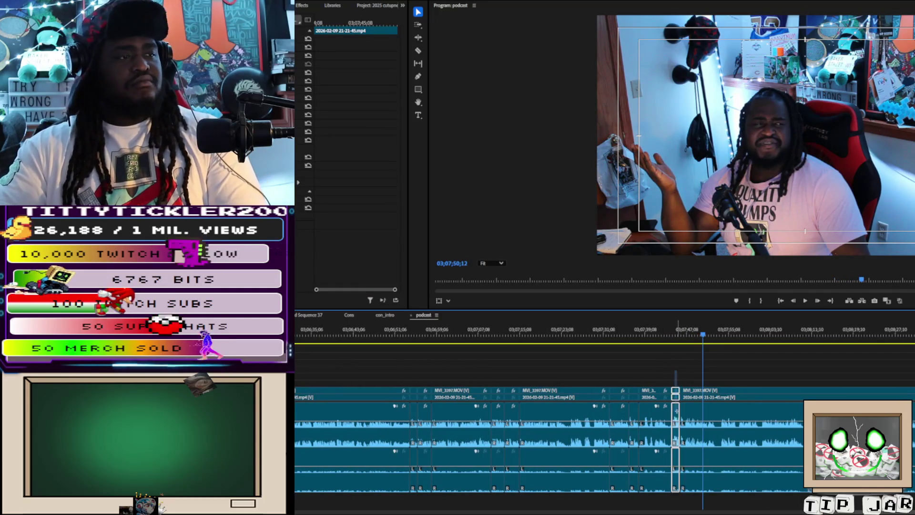
pyautogui.click(679, 420)
pyautogui.hotkey('shift', 'Delete')
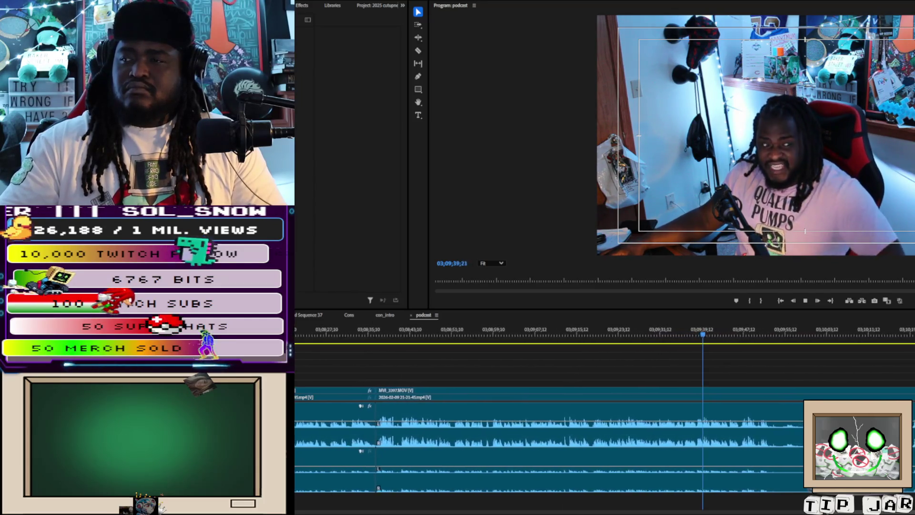
pyautogui.press('l')
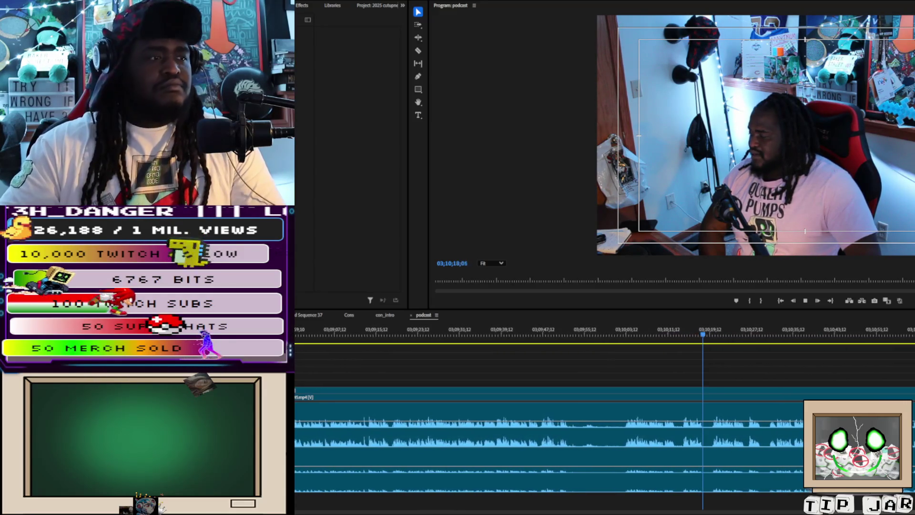
# Razor the podcast clip at 03;09;52 and again slightly later
pyautogui.click(564, 330)
pyautogui.press('c')
pyautogui.click(703, 443)
pyautogui.click(760, 443)
# Add four more razor cuts further along the podcast clip
pyautogui.click(811, 443)
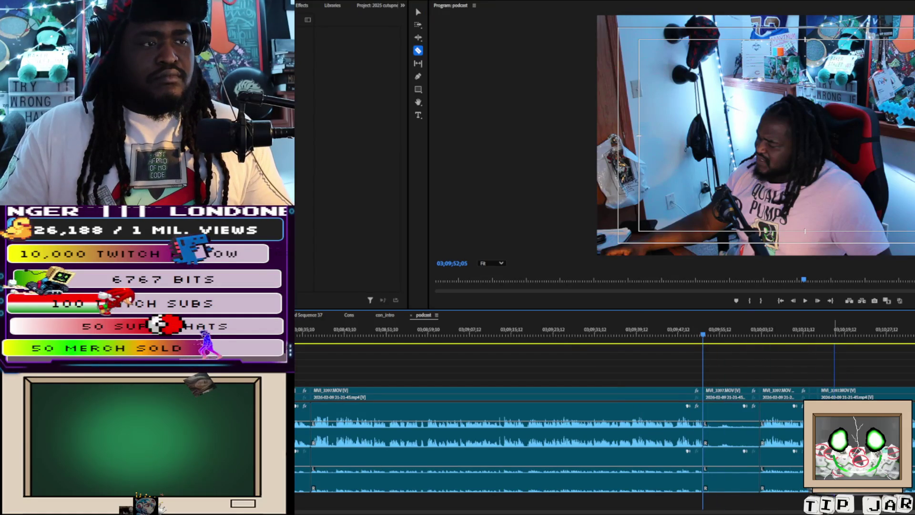
pyautogui.click(838, 443)
pyautogui.click(848, 443)
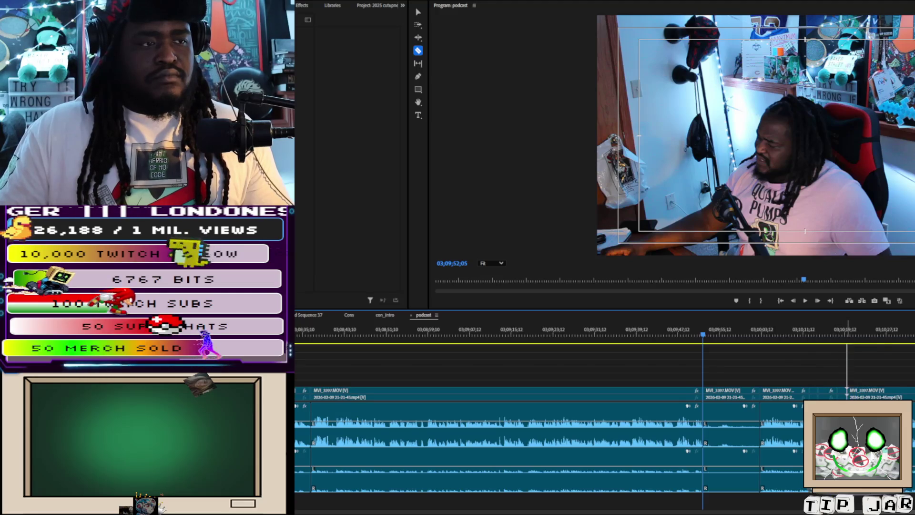
pyautogui.click(903, 443)
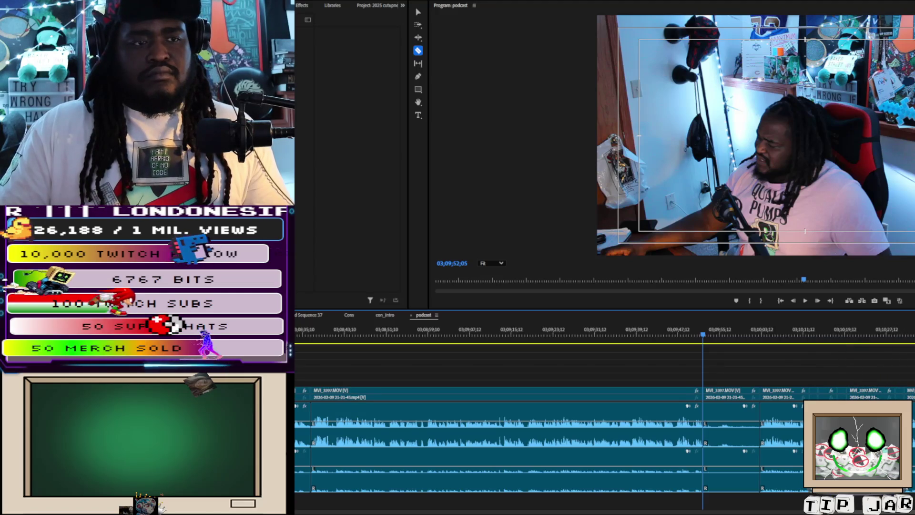
# Ripple-trim a clip's start and drag the later clips left to close the gap
pyautogui.press('v')
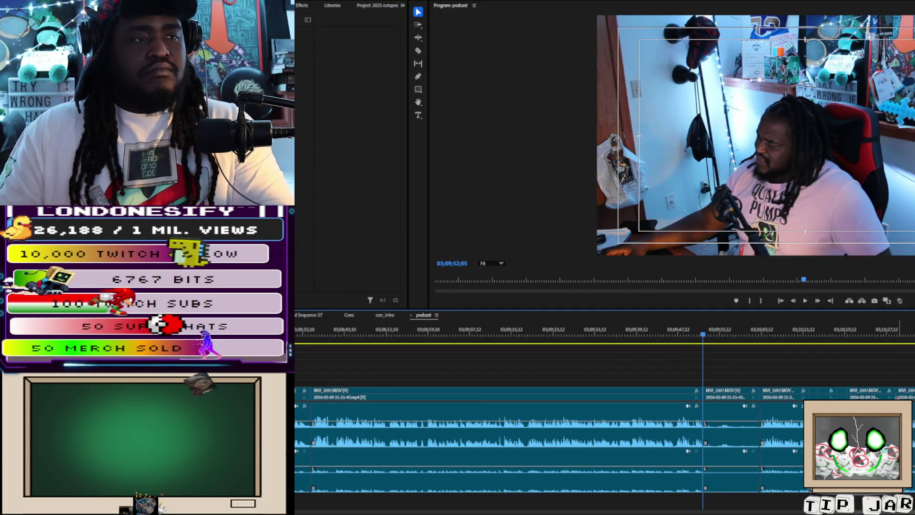
pyautogui.moveTo(849, 391); pyautogui.dragTo(814, 396)
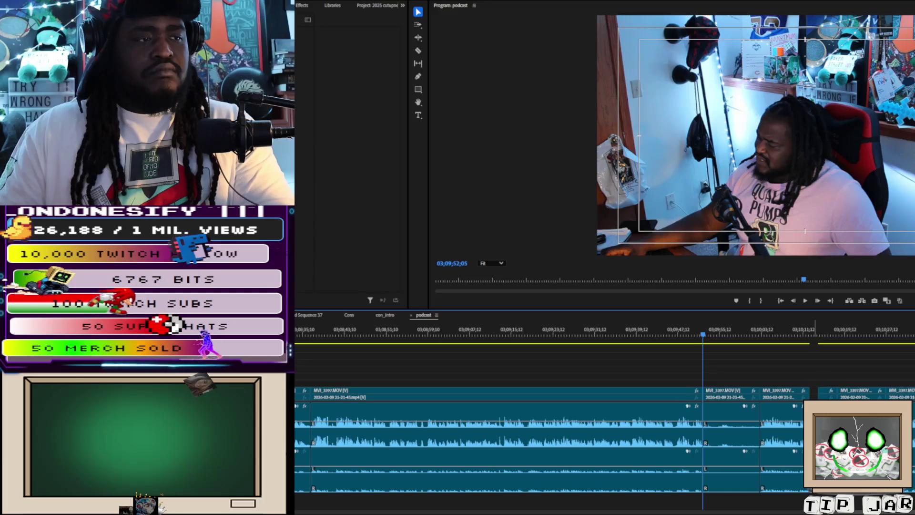
pyautogui.moveTo(740, 403)
pyautogui.mouseDown()
pyautogui.moveTo(735, 372)
pyautogui.moveTo(732, 426)
pyautogui.mouseUp()
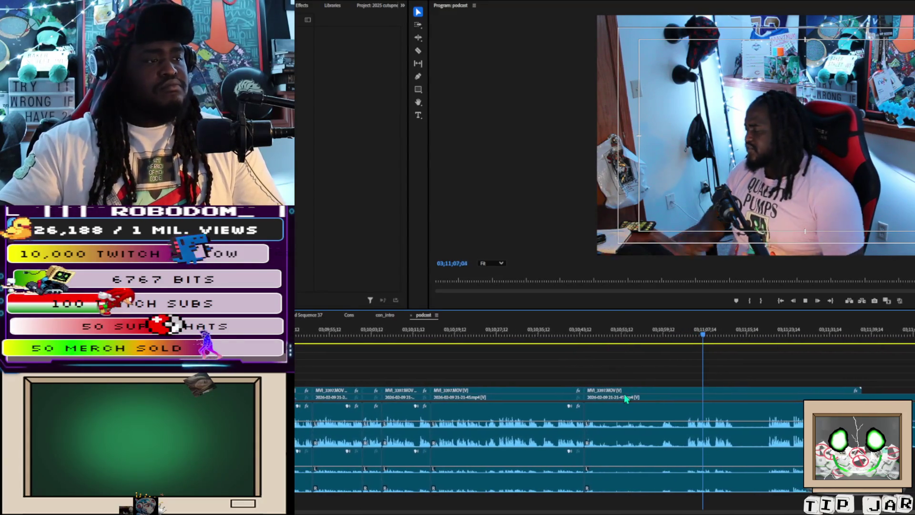
# Trim the start of the MVI_3397 clip, ripple-delete the gap, and play back from 03;10;41
pyautogui.click(601, 419)
pyautogui.moveTo(602, 424); pyautogui.dragTo(682, 426)
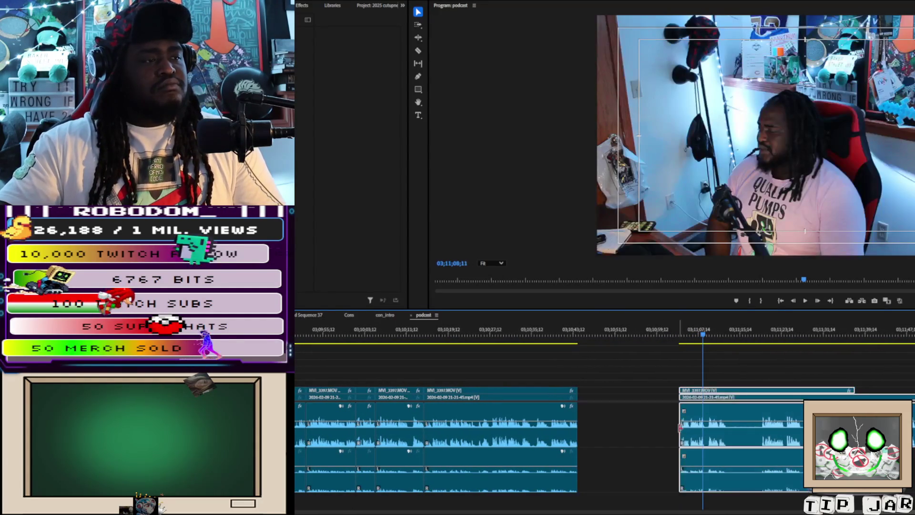
pyautogui.click(628, 427)
pyautogui.press('Delete')
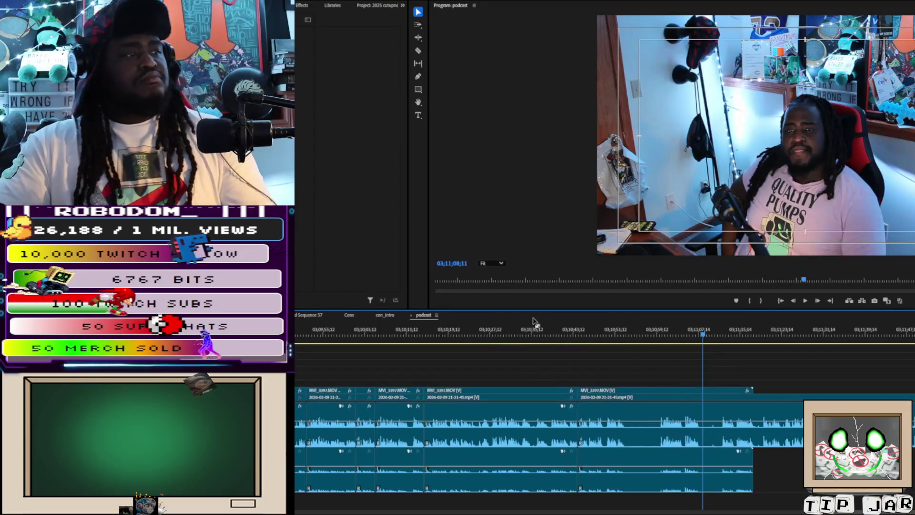
pyautogui.click(564, 333)
pyautogui.press('space')
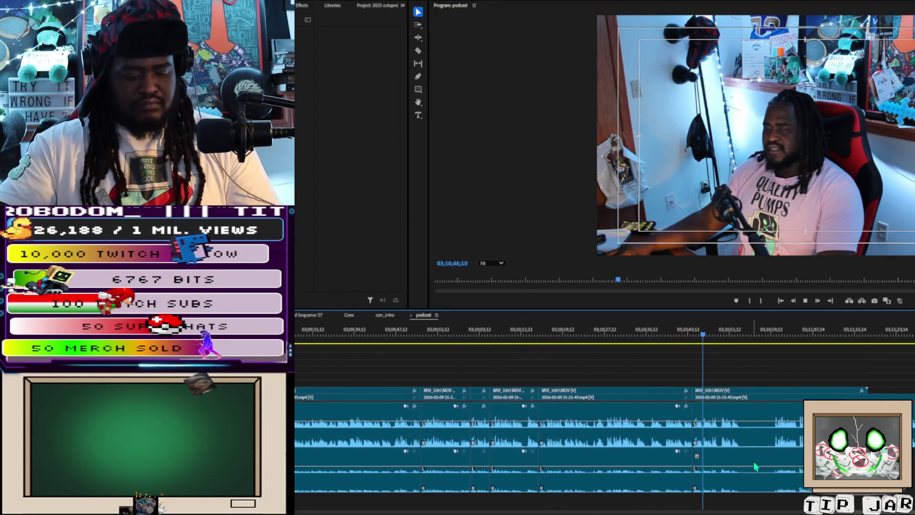
# Razor-split the clip during playback and slide the last clip left over the short piece
pyautogui.press('c')
pyautogui.click(759, 446)
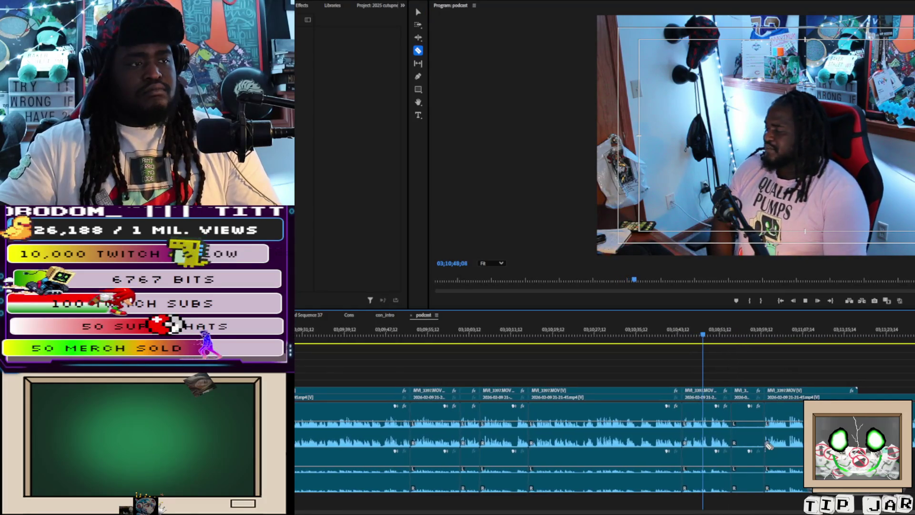
pyautogui.press('v')
pyautogui.moveTo(786, 483); pyautogui.dragTo(751, 484)
pyautogui.press('space')
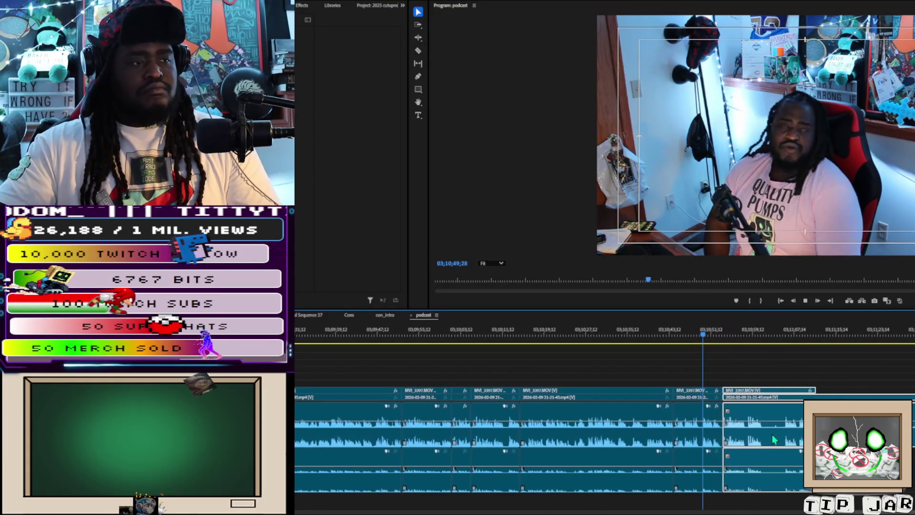
# Cut a short piece out of the last clip and ripple-delete the gap it leaves
pyautogui.press('c')
pyautogui.click(752, 435)
pyautogui.click(770, 436)
pyautogui.press('v')
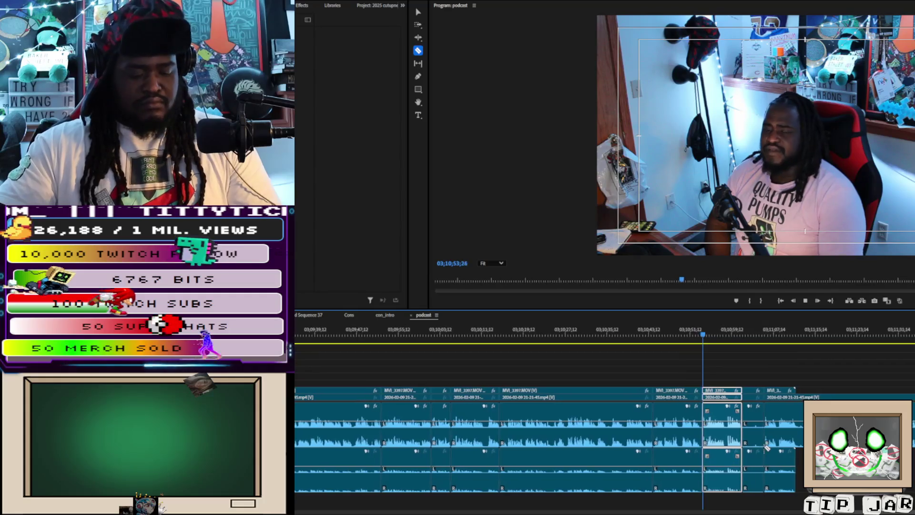
pyautogui.click(743, 424)
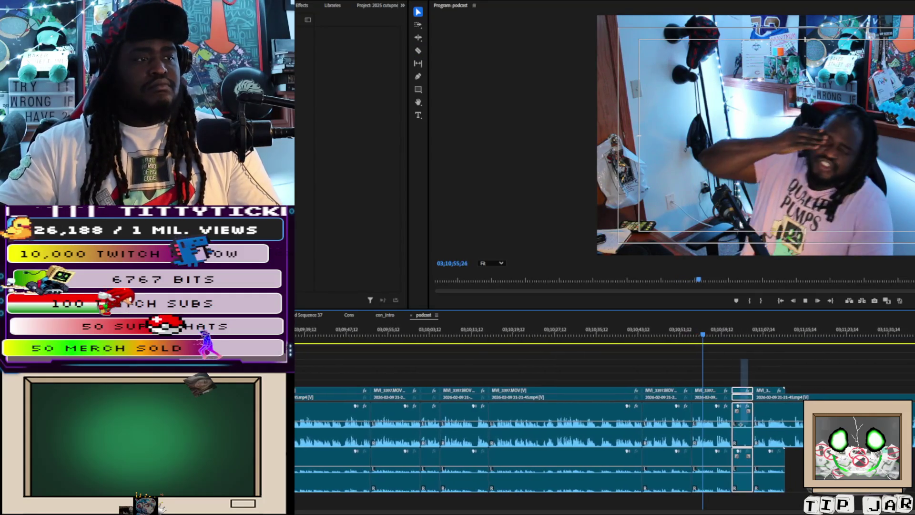
pyautogui.press('Delete')
pyautogui.click(741, 428)
pyautogui.press('Delete')
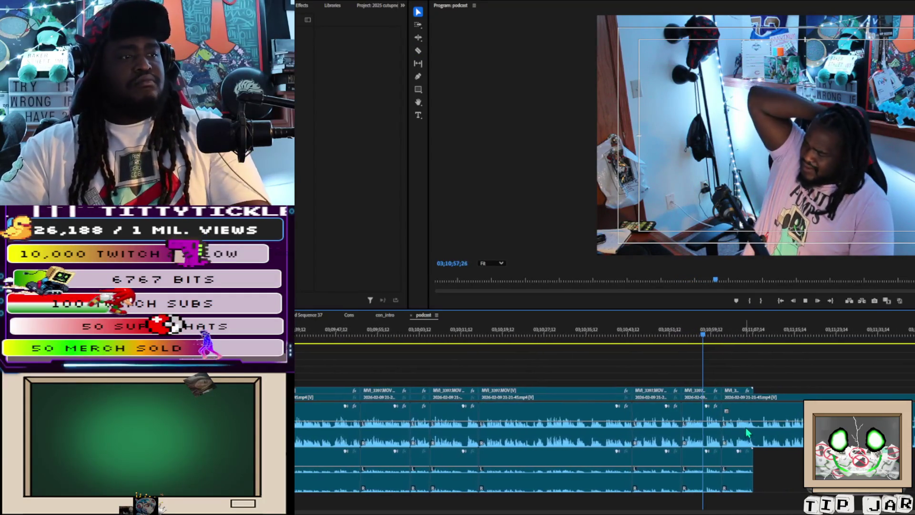
# Review from 03;11;00, then trim the end of the short MVI_3397 clip shorter and play back
pyautogui.press('c')
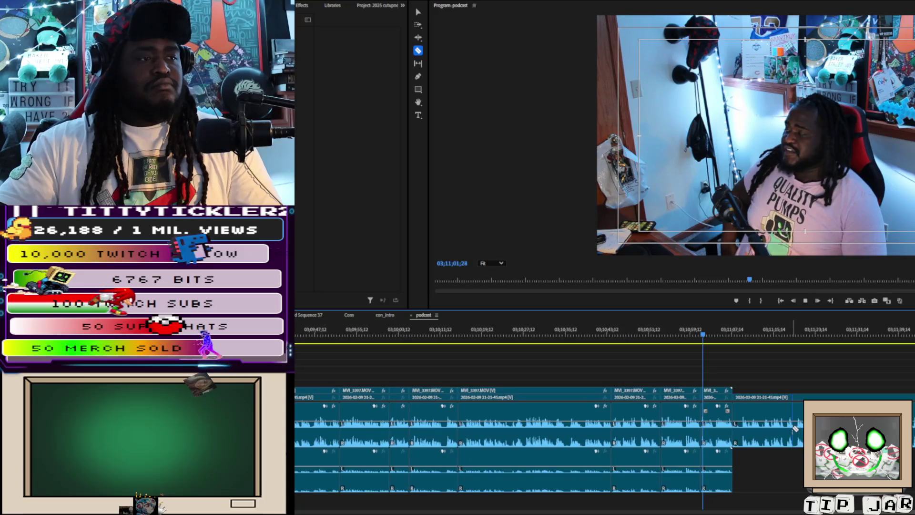
pyautogui.click(687, 336)
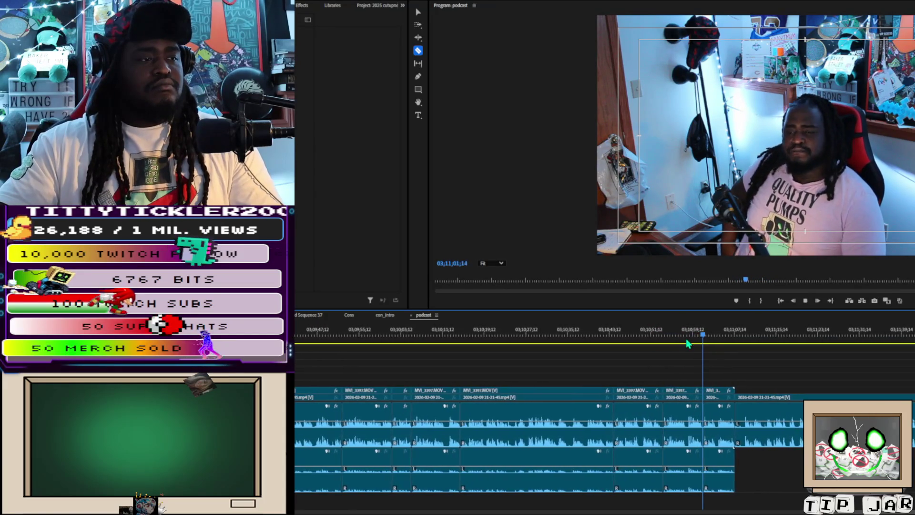
pyautogui.press('space')
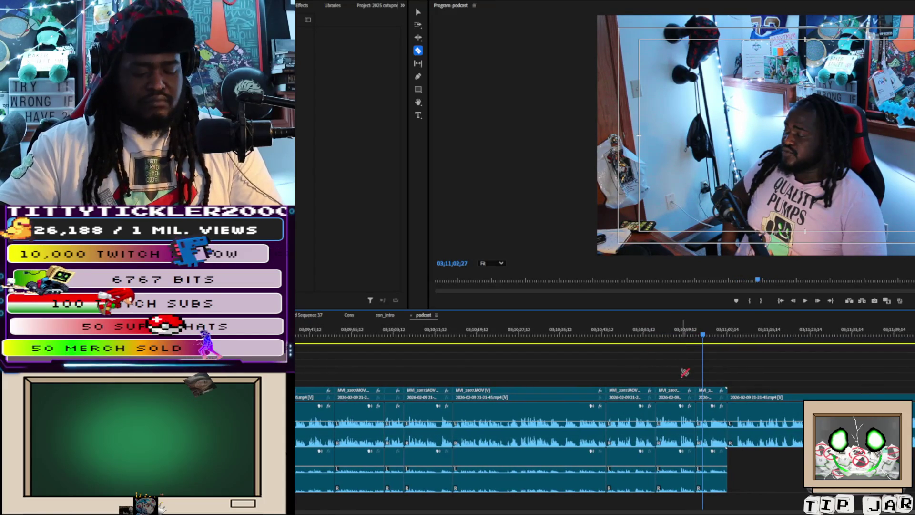
pyautogui.click(685, 410)
pyautogui.moveTo(694, 415); pyautogui.dragTo(677, 416)
pyautogui.press('space')
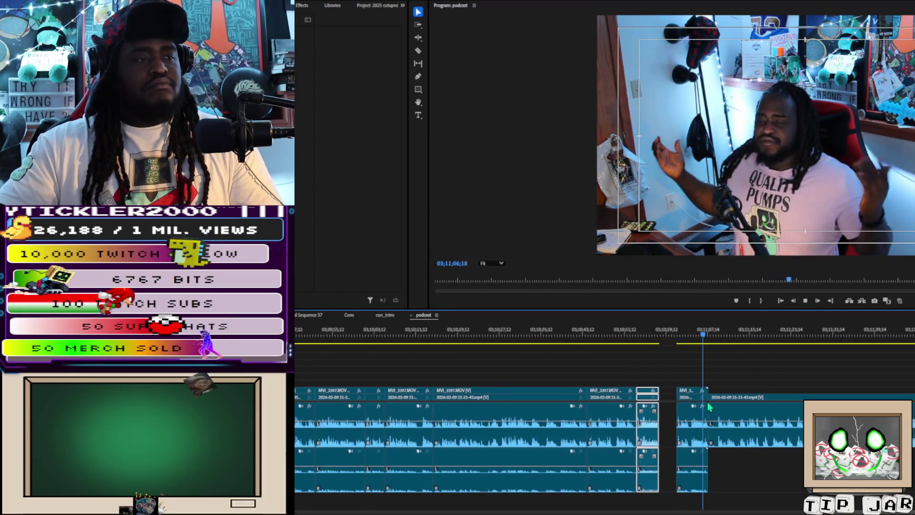
# Delete the short clip, slide the following clip left into the gap, and play from about 03;10;58
pyautogui.click(686, 419)
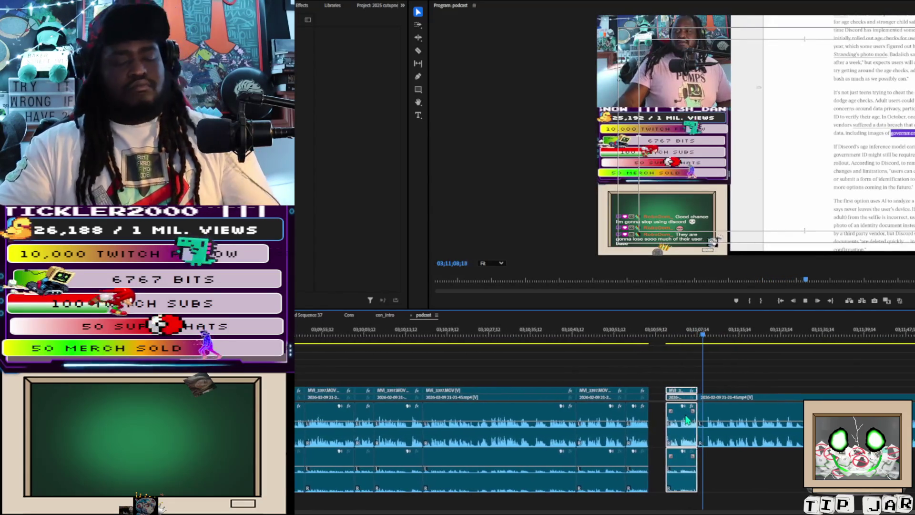
pyautogui.press('Delete')
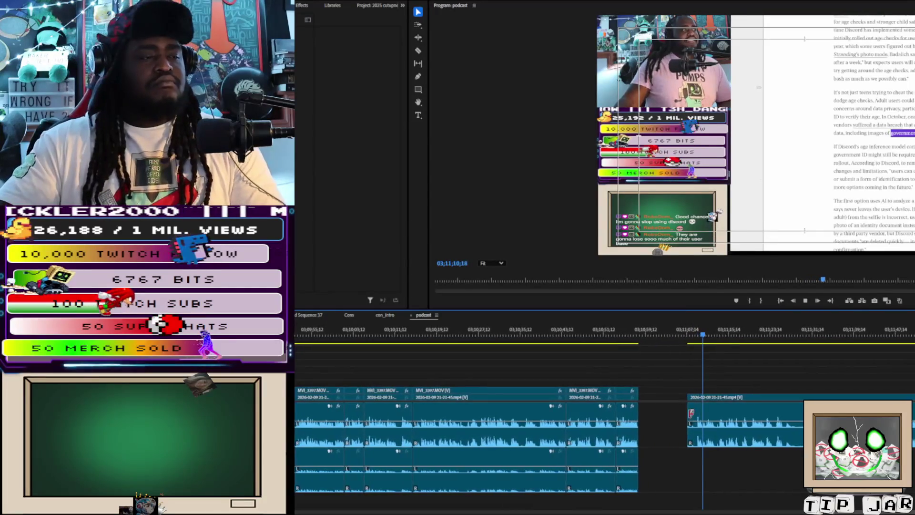
pyautogui.click(685, 405)
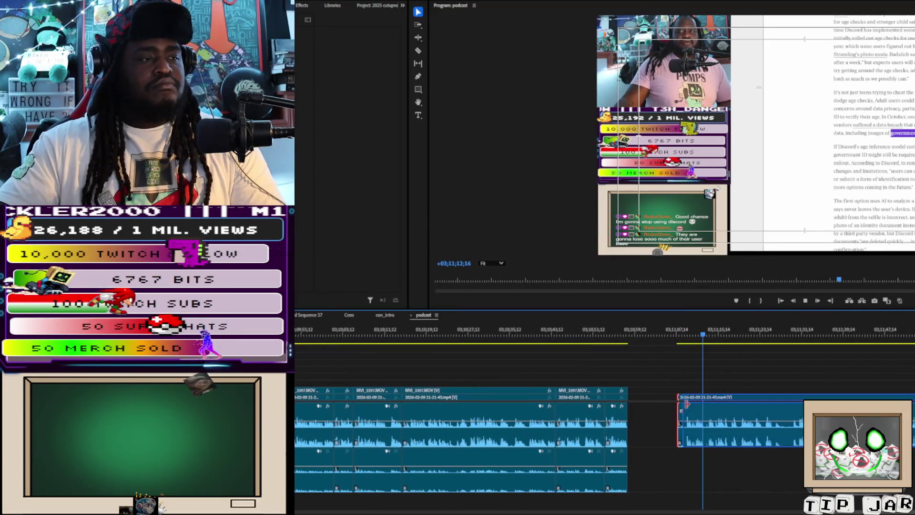
pyautogui.moveTo(686, 405)
pyautogui.mouseDown()
pyautogui.moveTo(683, 433)
pyautogui.moveTo(645, 426)
pyautogui.mouseUp()
pyautogui.click(618, 338)
pyautogui.press('space')
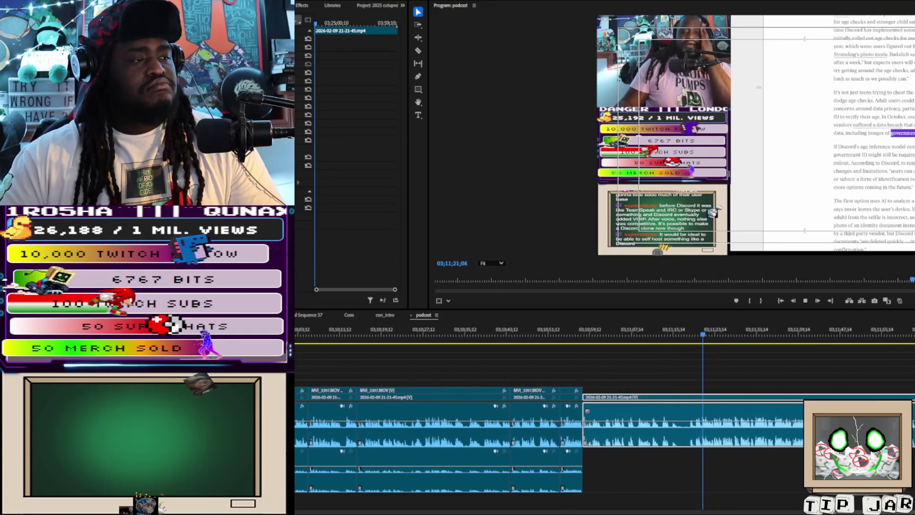
# Trim the clip head so it fills the gap, then split the clip and select the part after the cut
pyautogui.moveTo(578, 405)
pyautogui.mouseDown()
pyautogui.moveTo(670, 416)
pyautogui.moveTo(553, 431)
pyautogui.moveTo(639, 436)
pyautogui.mouseUp()
pyautogui.press('space')
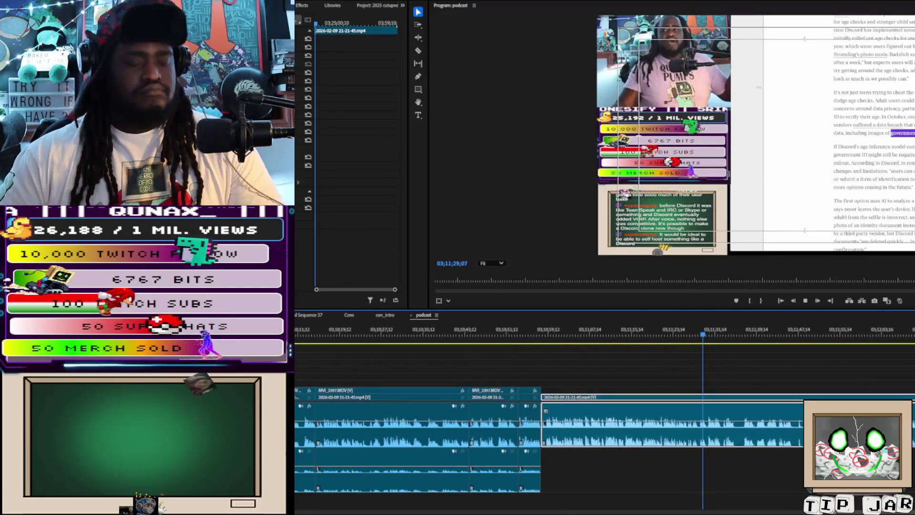
pyautogui.press('c')
pyautogui.click(724, 438)
pyautogui.press('v')
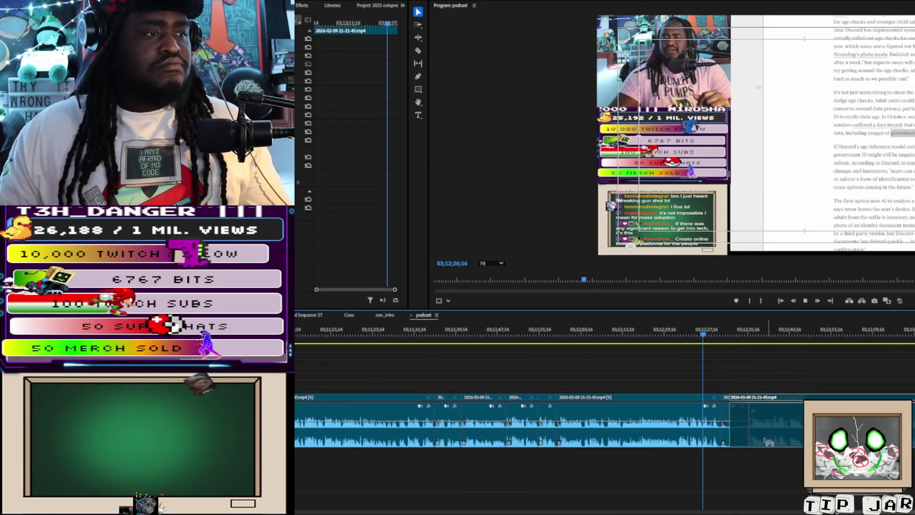
pyautogui.click(755, 448)
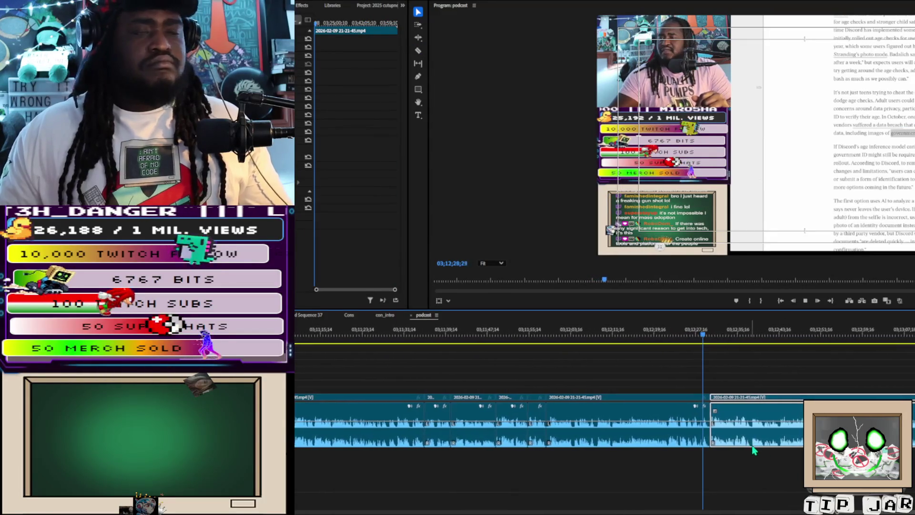
# Trim the edge of the next clip and resume playback to review the edit
pyautogui.press('c')
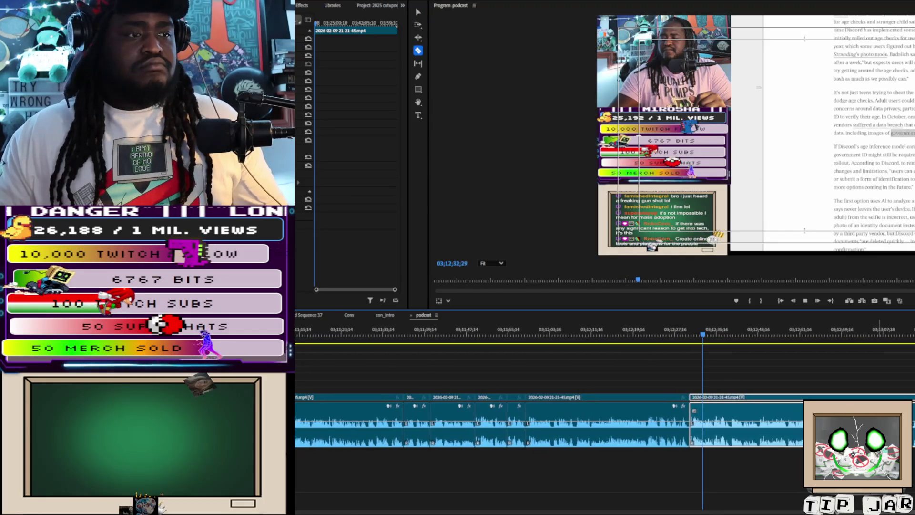
pyautogui.press('v')
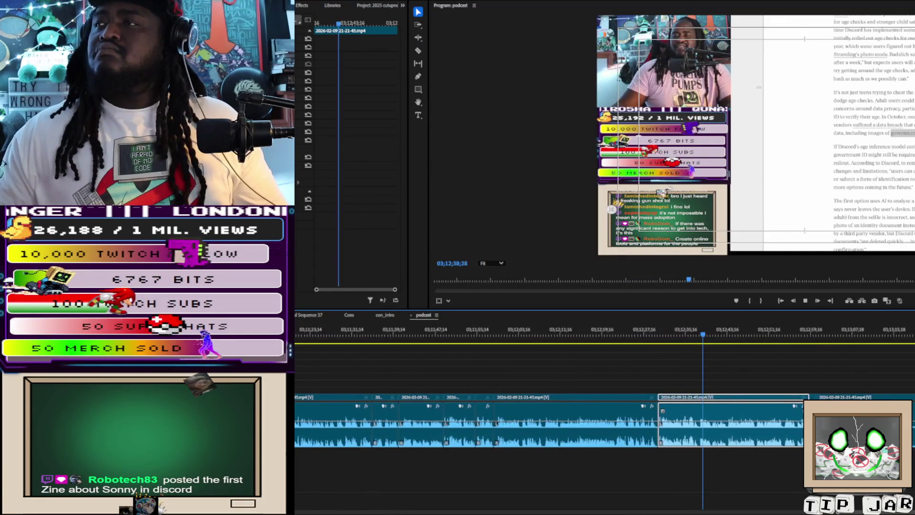
pyautogui.moveTo(805, 419); pyautogui.dragTo(812, 420)
pyautogui.press('space')
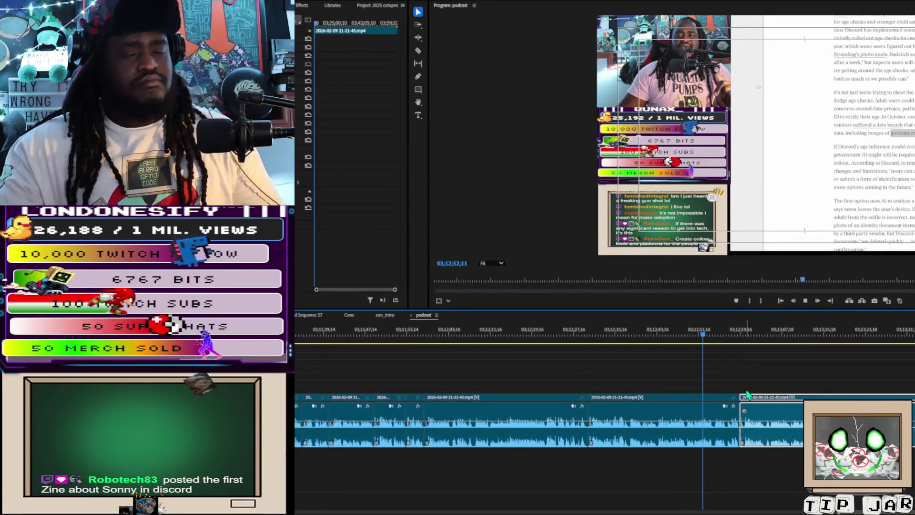
# Split the last clip and delete the unwanted section before the final clip, checking playback
pyautogui.press('c')
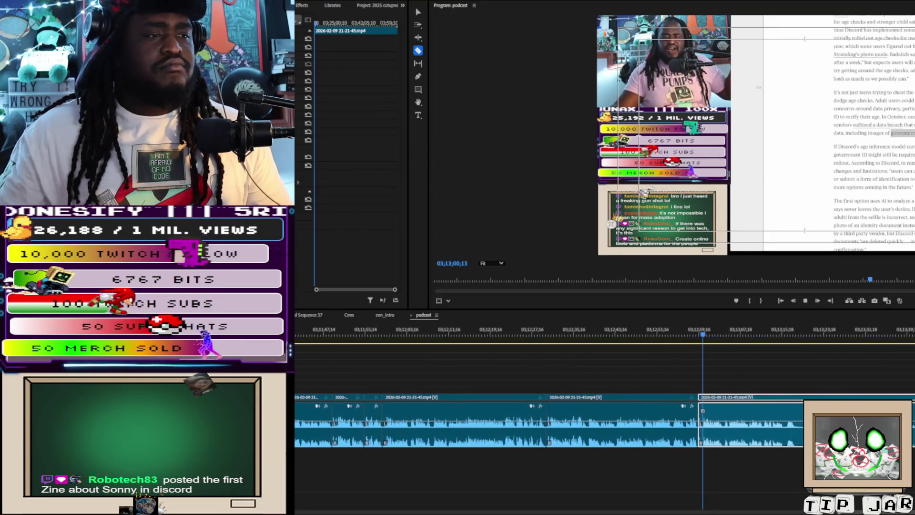
pyautogui.press('v')
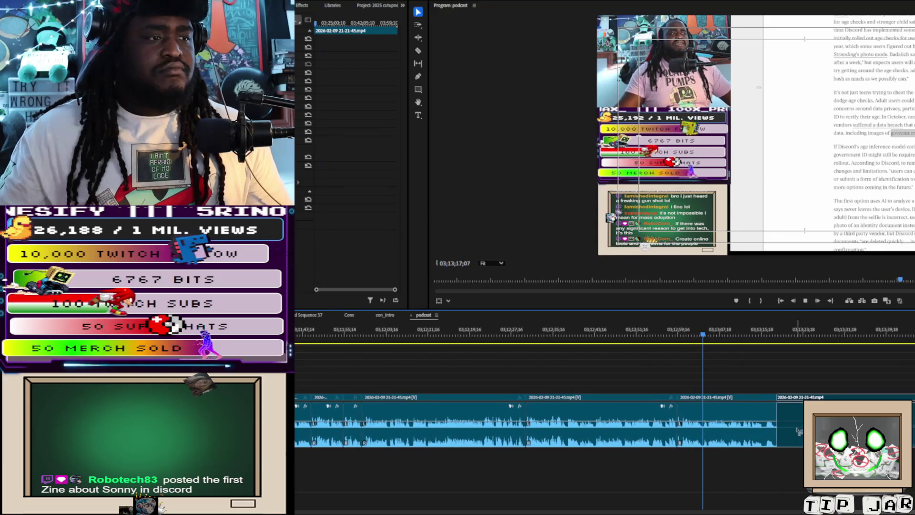
pyautogui.click(795, 432)
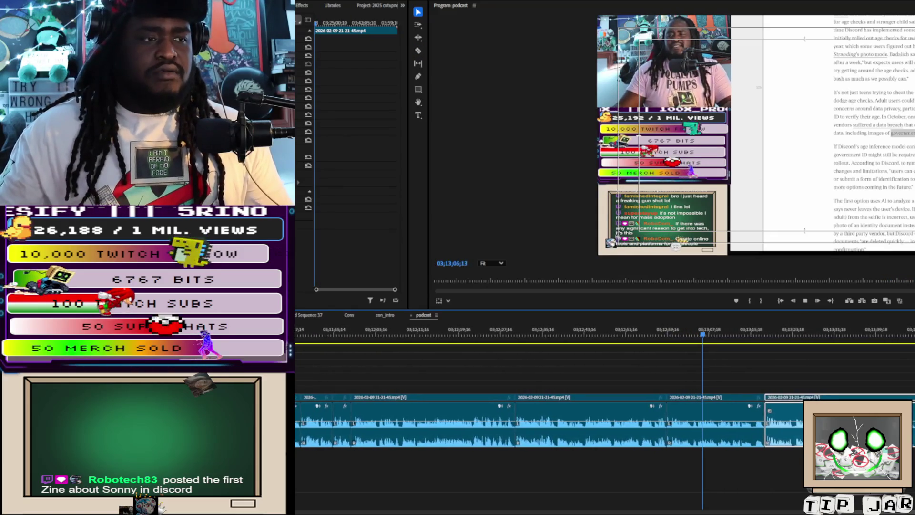
pyautogui.press('c')
pyautogui.click(842, 422)
pyautogui.press('v')
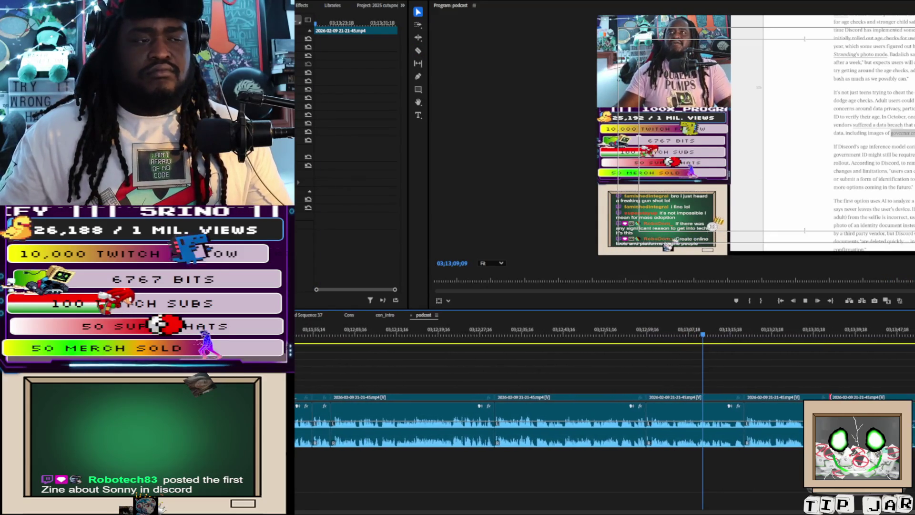
pyautogui.press('Delete')
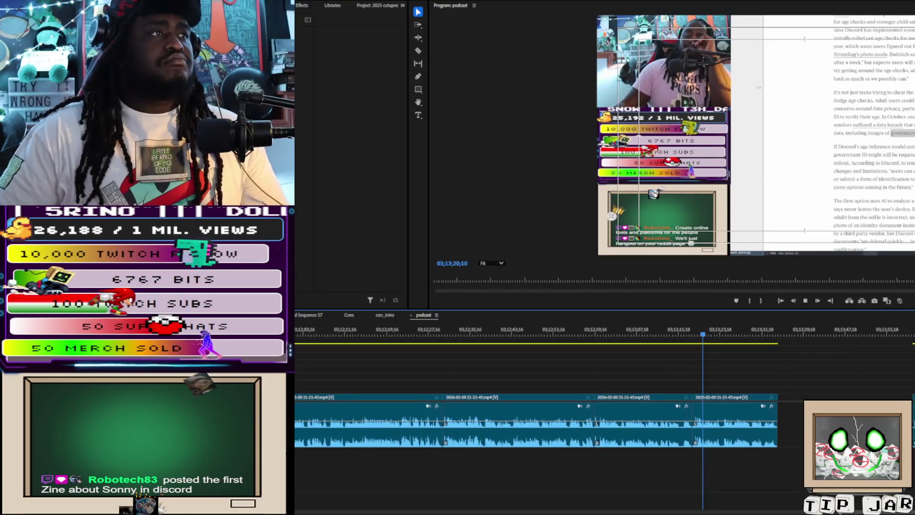
pyautogui.press('space')
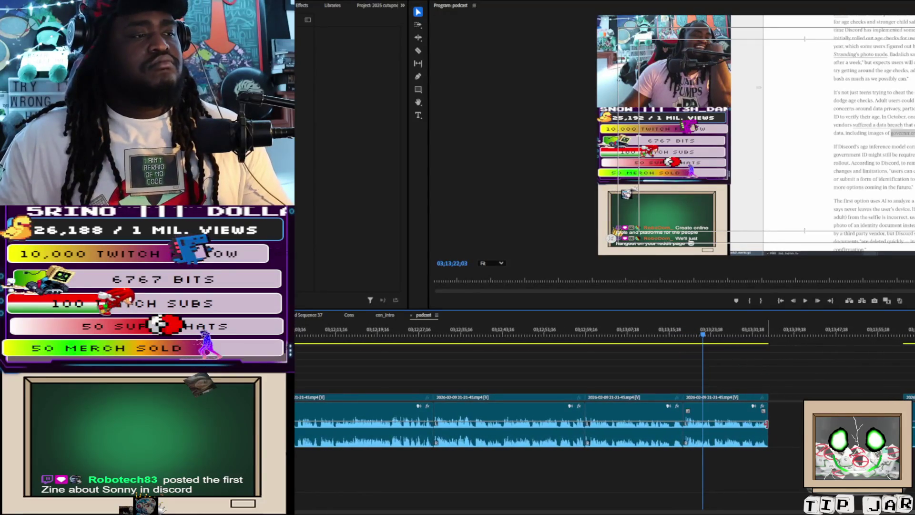
pyautogui.press('space')
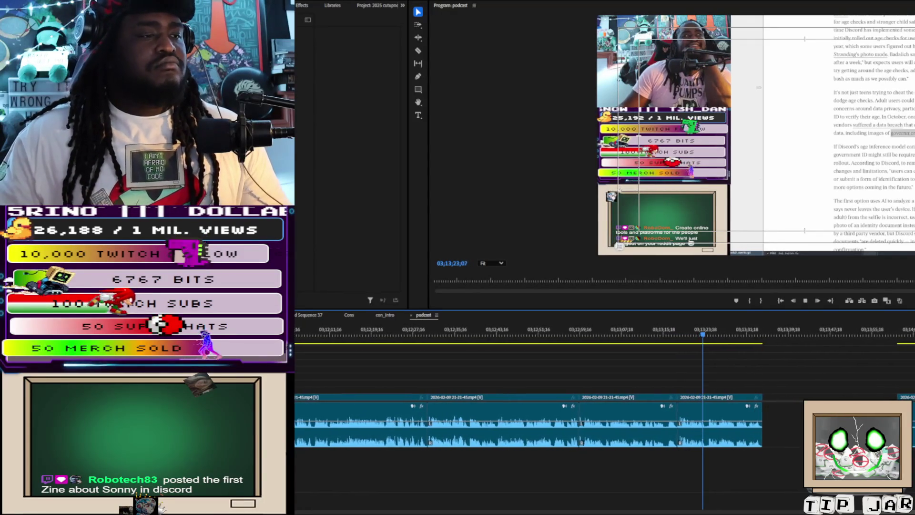
pyautogui.scroll(-6, 723, 490)
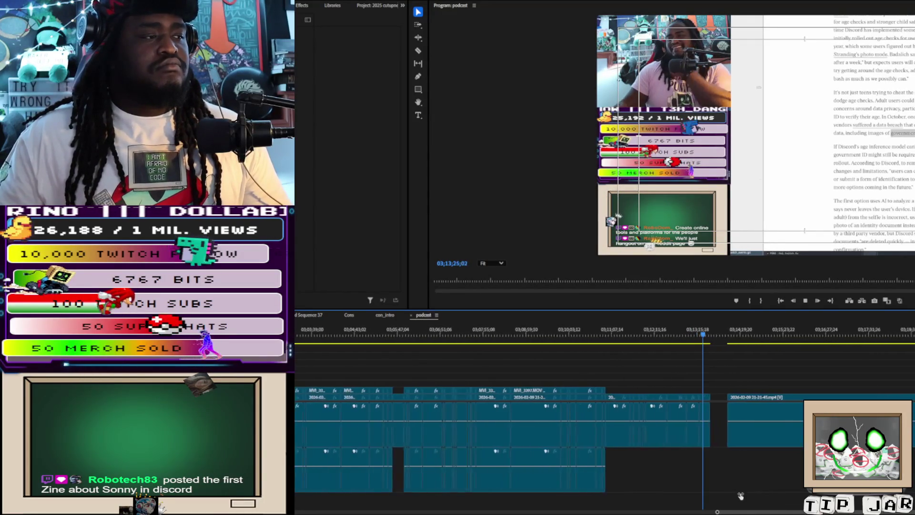
# Jump back to around 03;02;35, play, and stop at 03;02;42;17
pyautogui.scroll(-3, 674, 474)
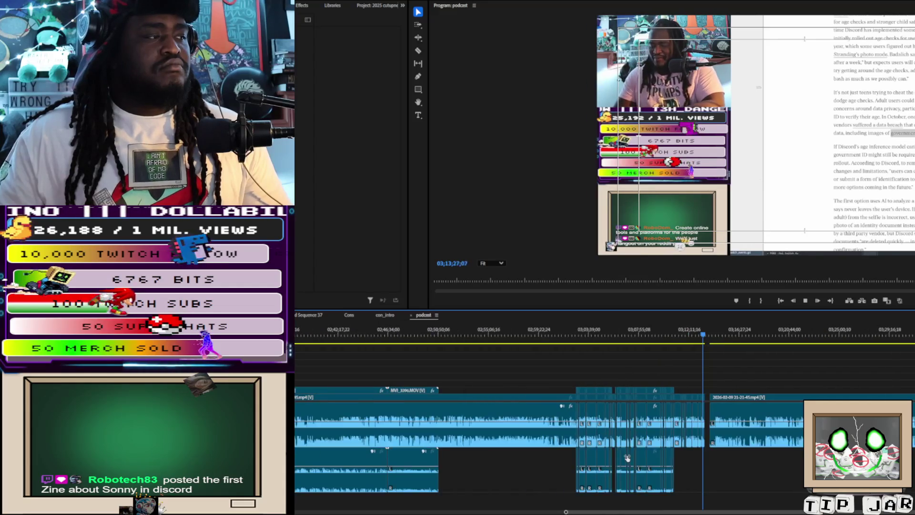
pyautogui.scroll(3, 627, 457)
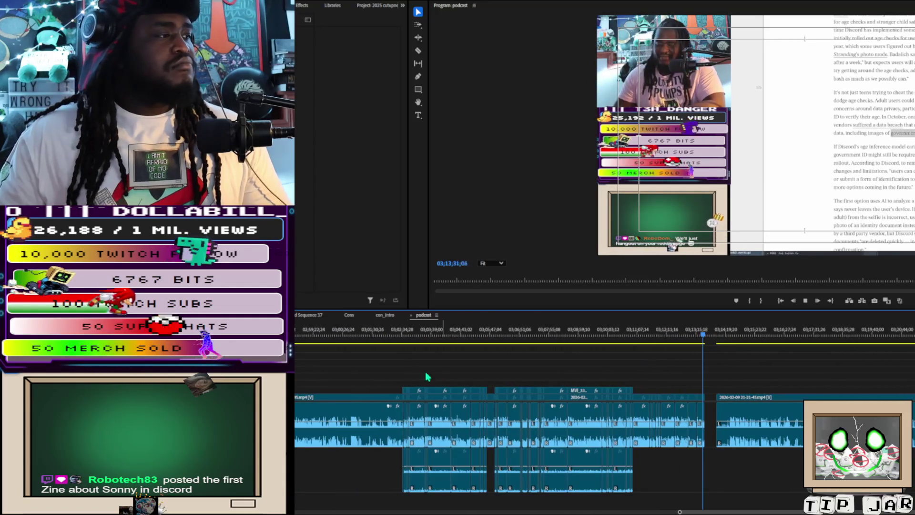
pyautogui.press('space')
pyautogui.click(401, 343)
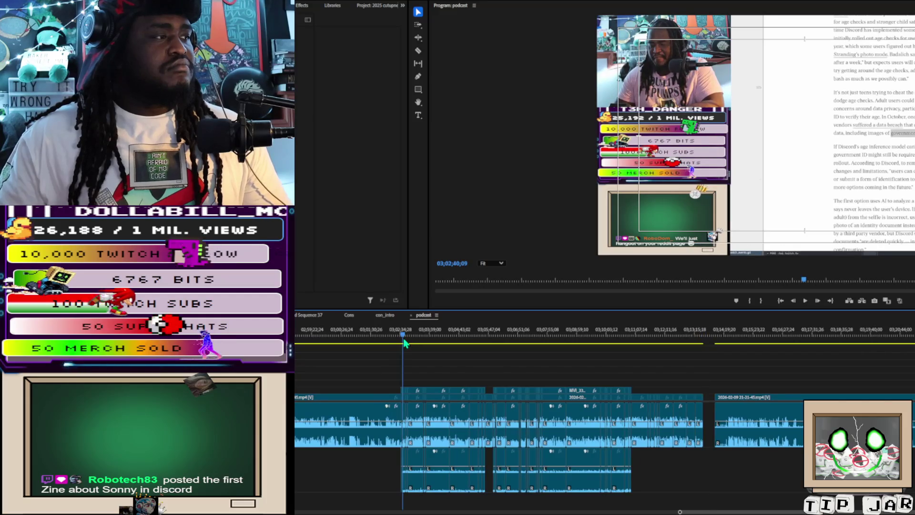
pyautogui.press('space')
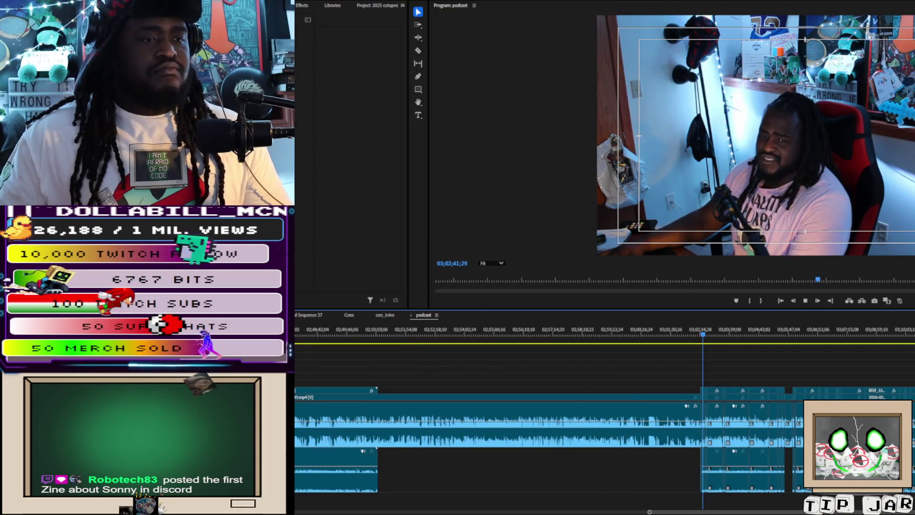
pyautogui.press('space')
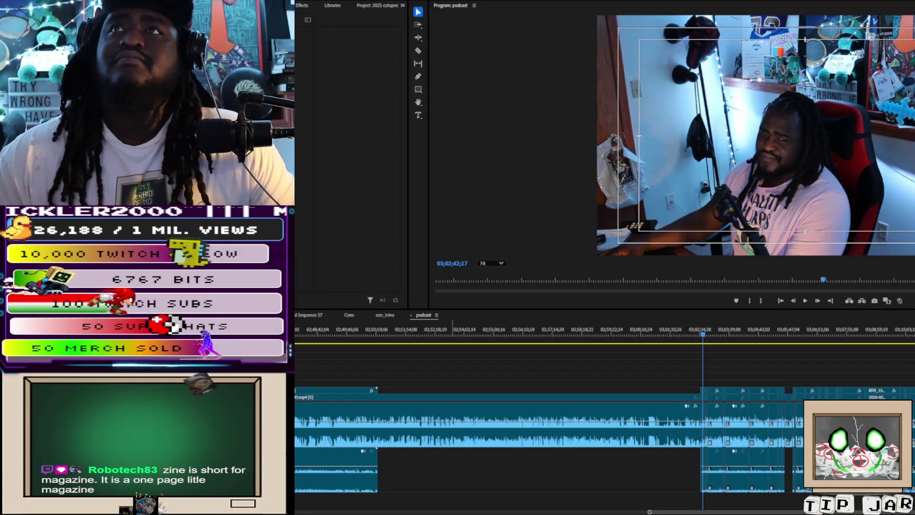
pyautogui.click(763, 357)
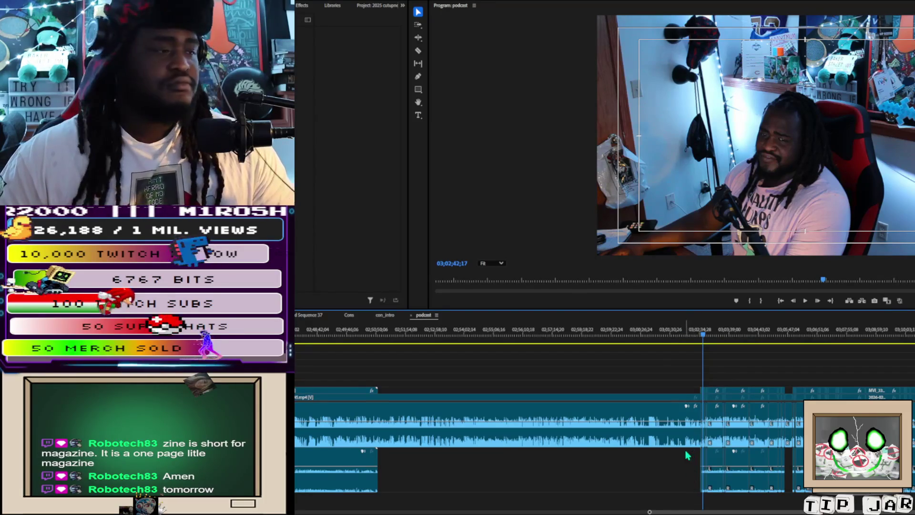
# Cut through all tracks at the playhead and push the later clips right to open a gap
pyautogui.click(687, 455)
pyautogui.scroll(2, 718, 393)
pyautogui.scroll(4, 737, 396)
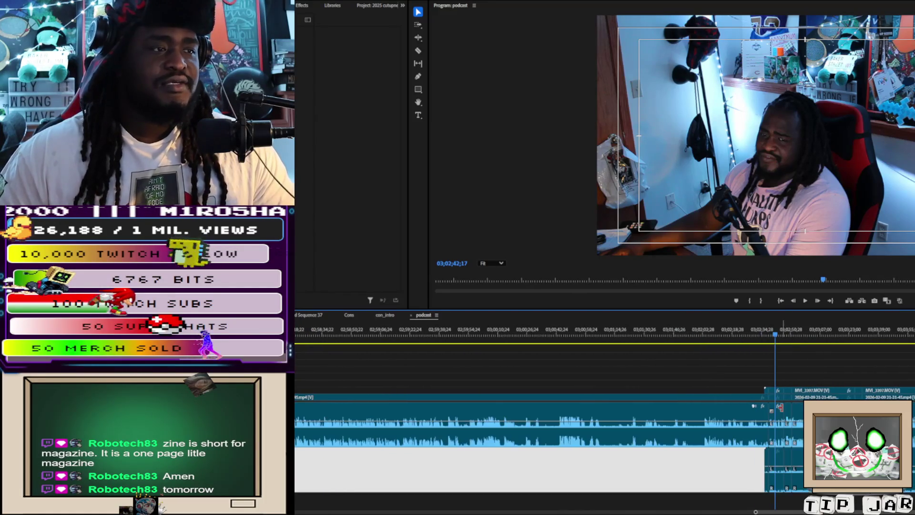
pyautogui.press('a')
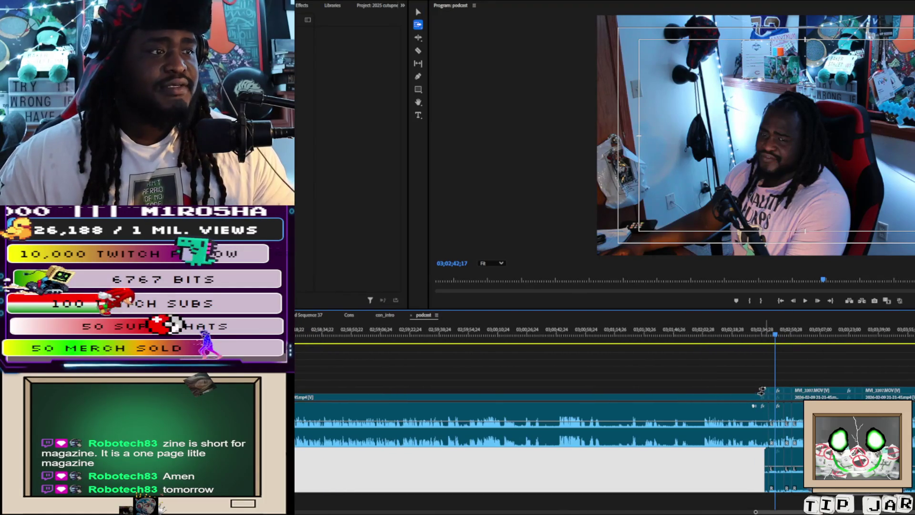
pyautogui.click(758, 390)
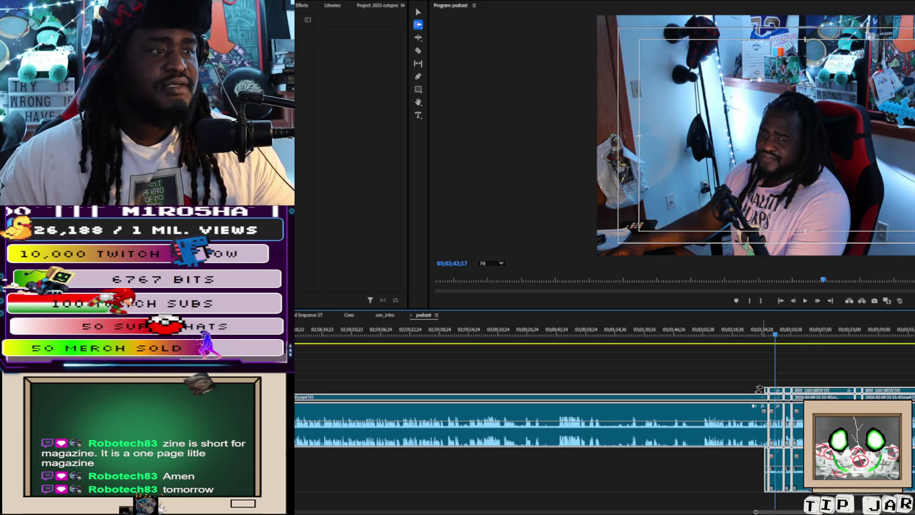
pyautogui.press('c')
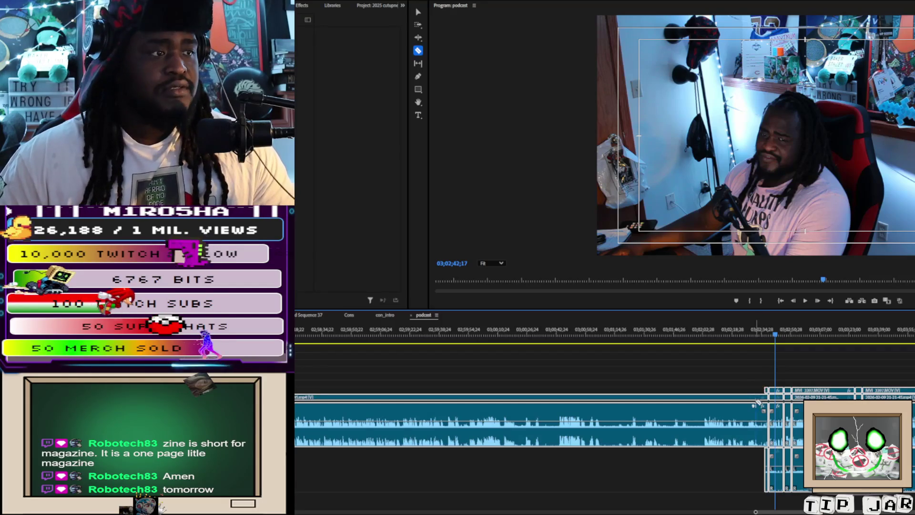
pyautogui.click(761, 406)
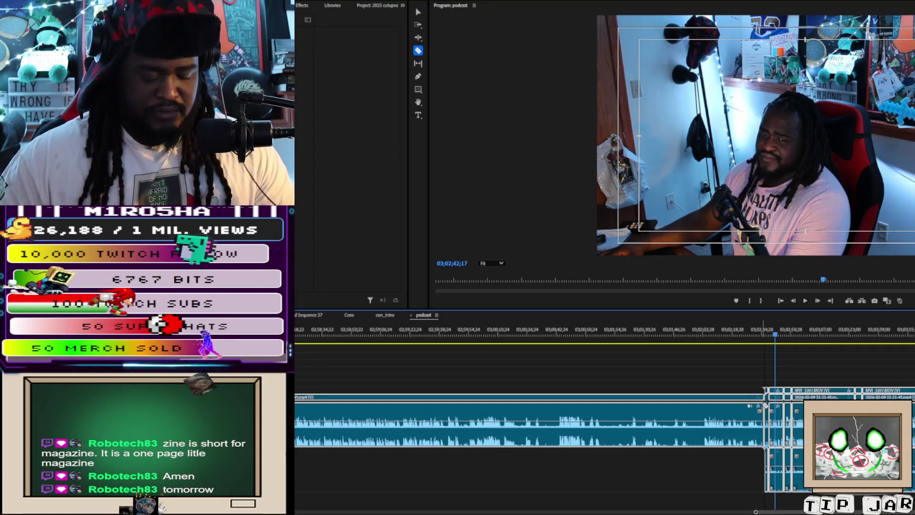
pyautogui.press('a')
pyautogui.moveTo(761, 397); pyautogui.dragTo(820, 394)
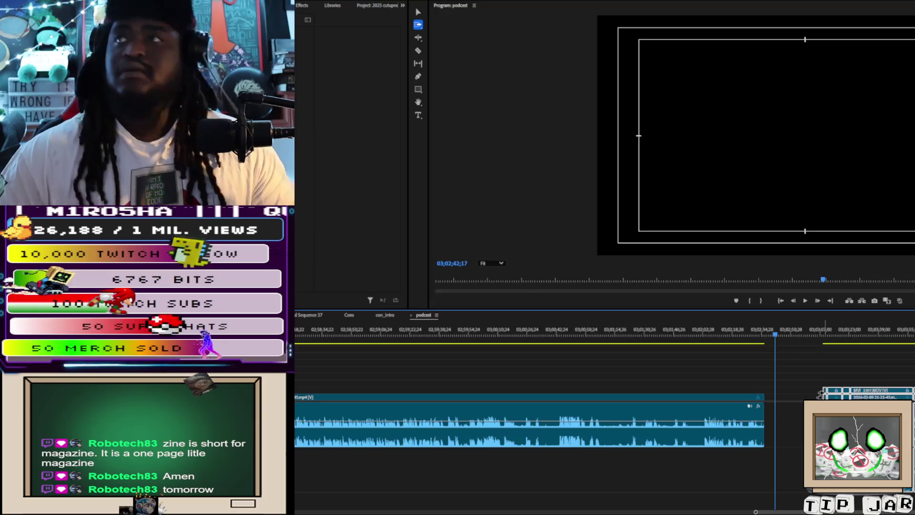
# Select the clip group after the gap, jump to its first clip, and preview its opening
pyautogui.press('v')
pyautogui.click(834, 360)
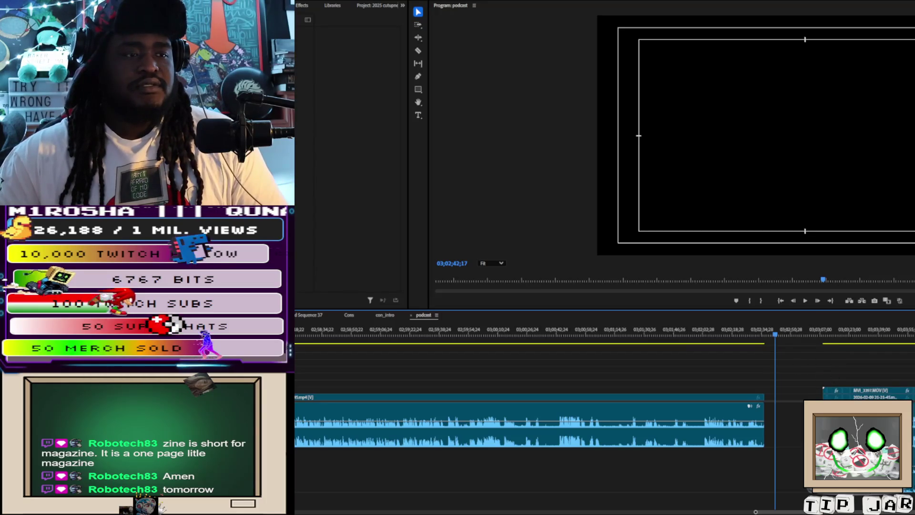
pyautogui.press('-')
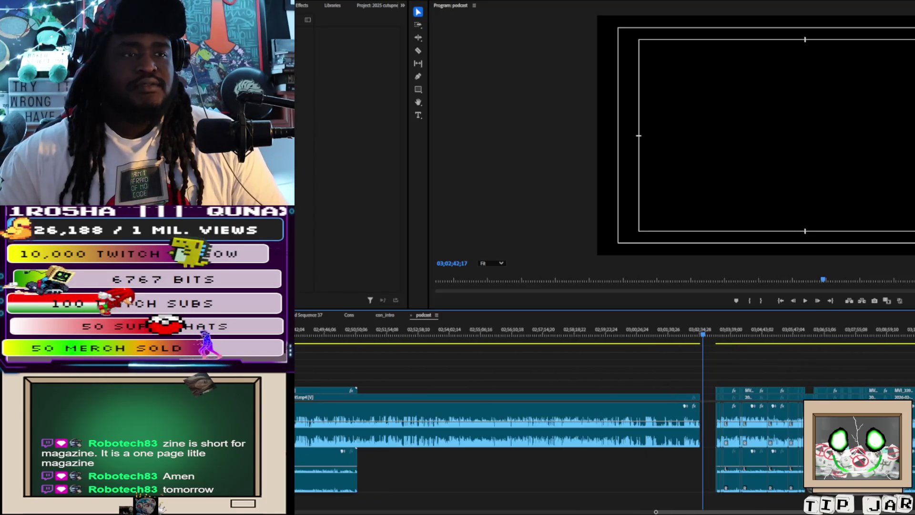
pyautogui.moveTo(906, 376)
pyautogui.mouseDown()
pyautogui.moveTo(839, 419)
pyautogui.moveTo(714, 422)
pyautogui.mouseUp()
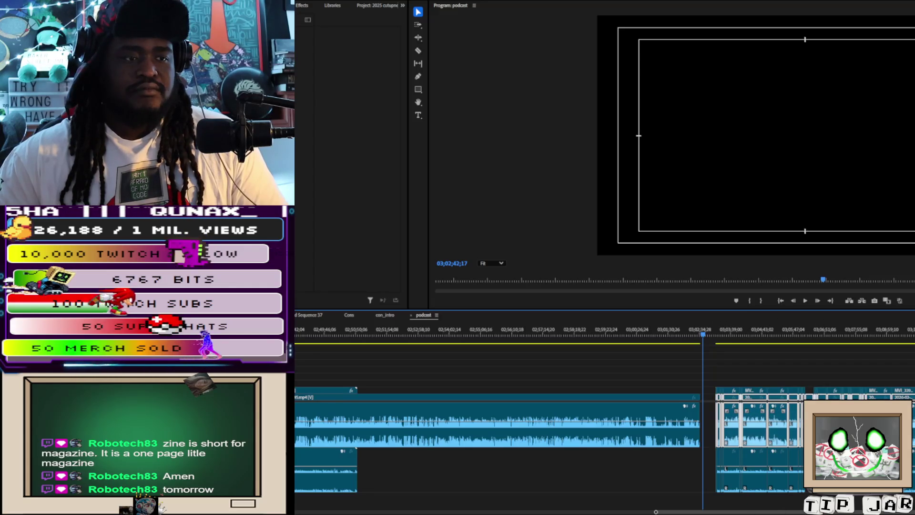
pyautogui.press('=')
pyautogui.press('=')
pyautogui.press('=')
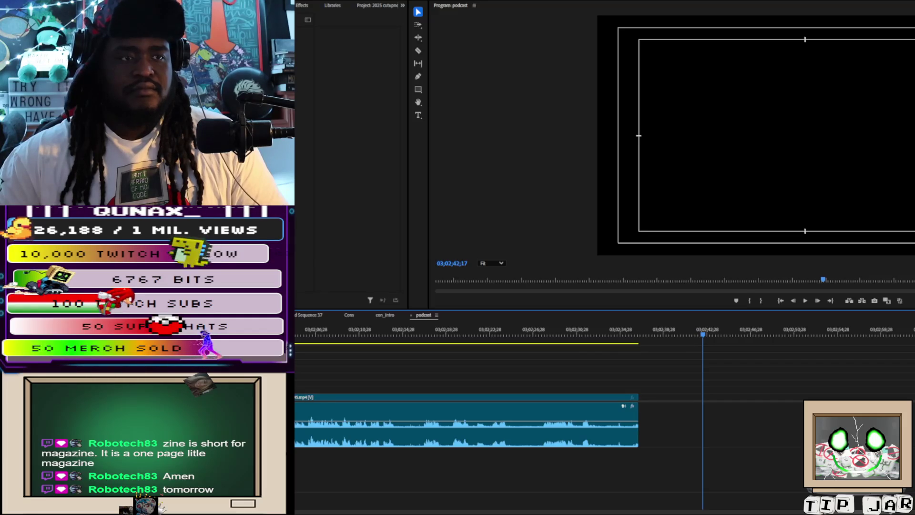
pyautogui.press('Down')
pyautogui.press('space')
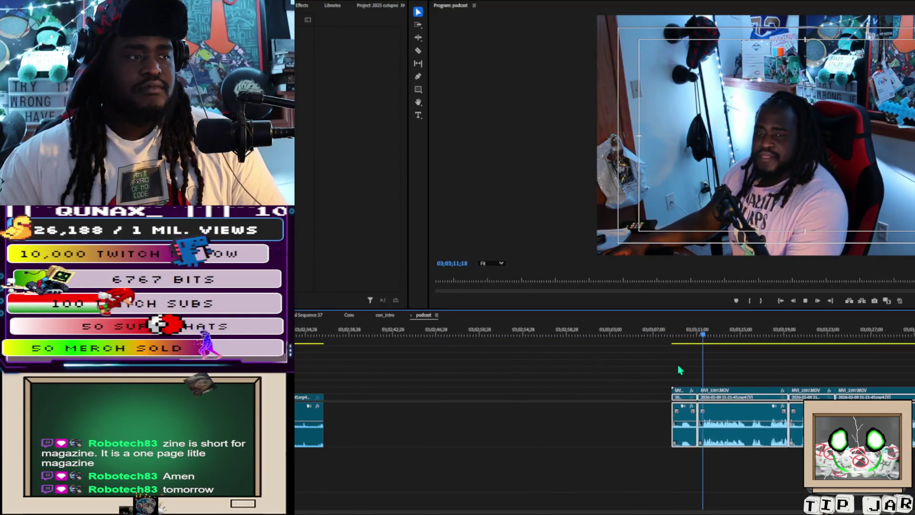
pyautogui.click(674, 412)
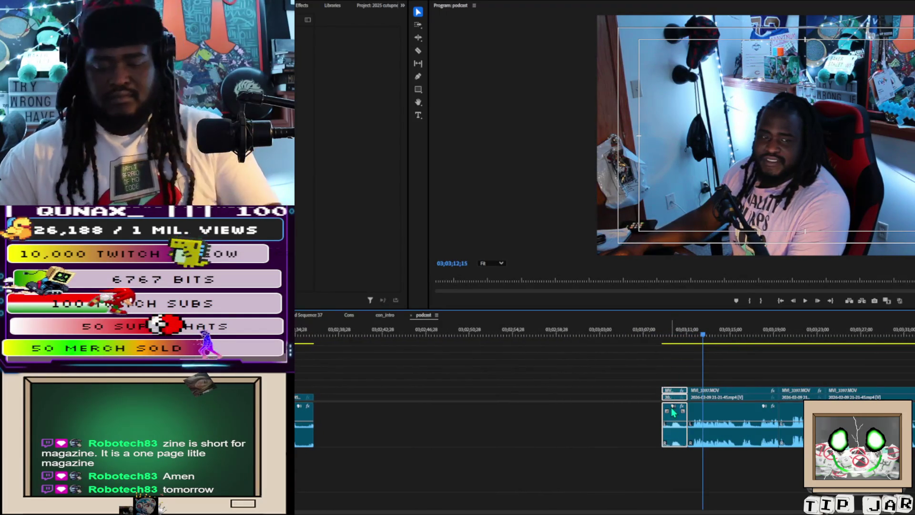
pyautogui.press('End')
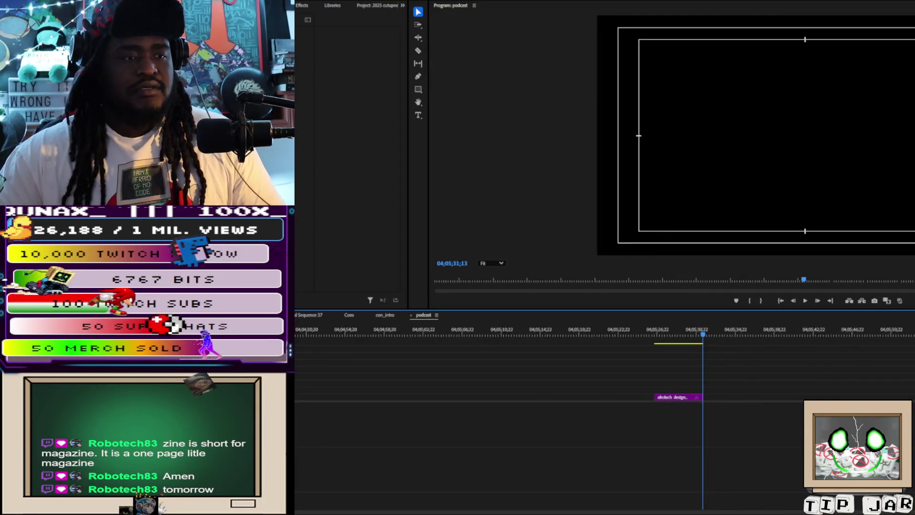
# Place the playhead at 03;02;59;21 in the gap after the long clip and zoom in around it
pyautogui.scroll(-10, 424, 470)
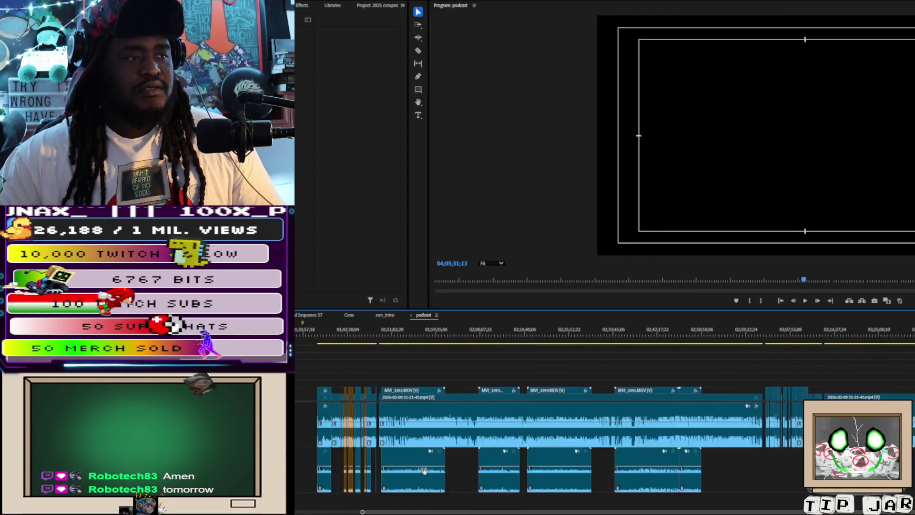
pyautogui.scroll(5, 510, 376)
pyautogui.click(500, 354)
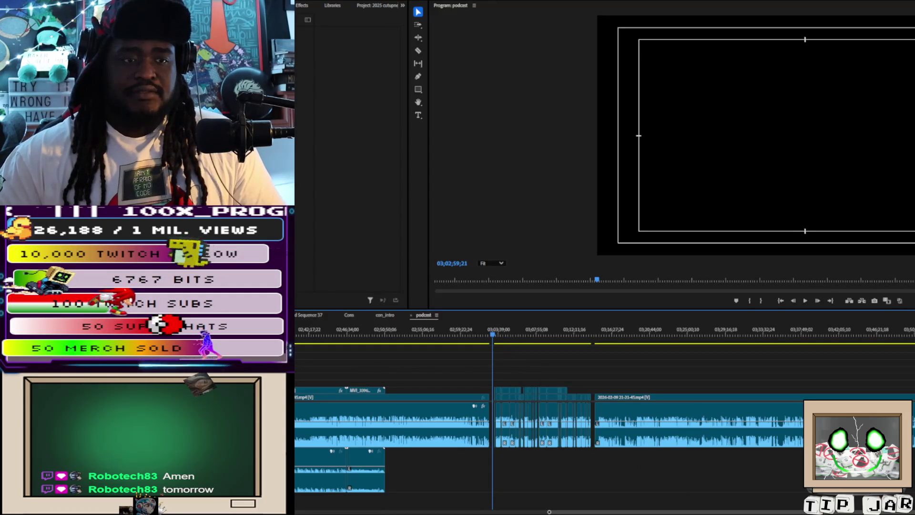
pyautogui.press('=')
pyautogui.press('=')
pyautogui.press('=')
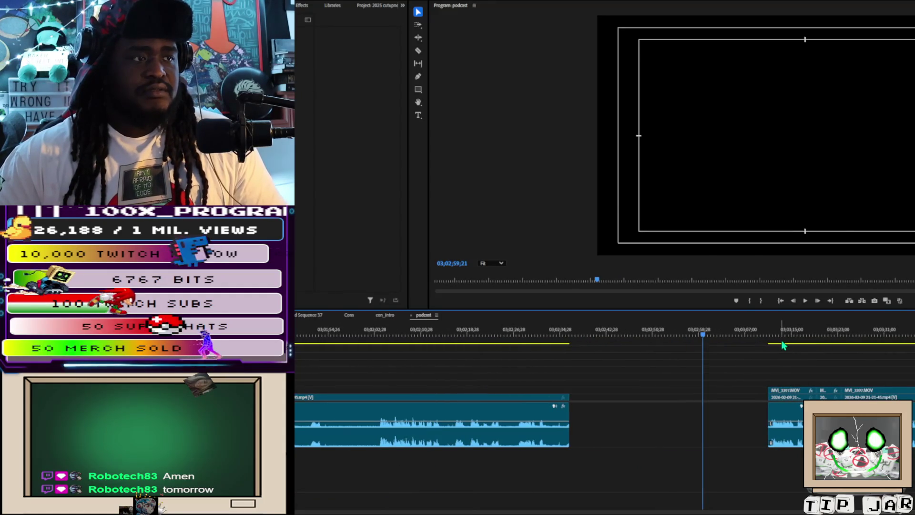
# Play from the start of the next clip group, then stop playback
pyautogui.click(777, 338)
pyautogui.press('space')
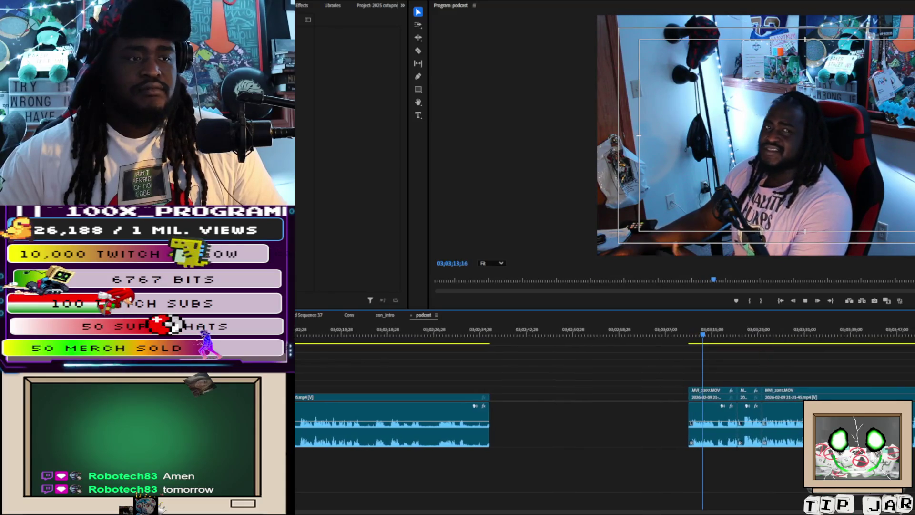
pyautogui.press('-')
pyautogui.press('-')
pyautogui.press('-')
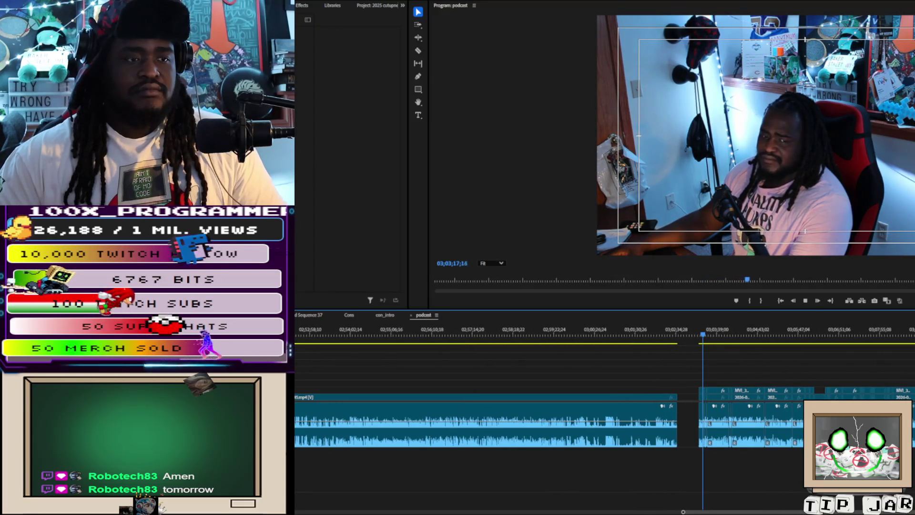
pyautogui.press('=')
pyautogui.press('=')
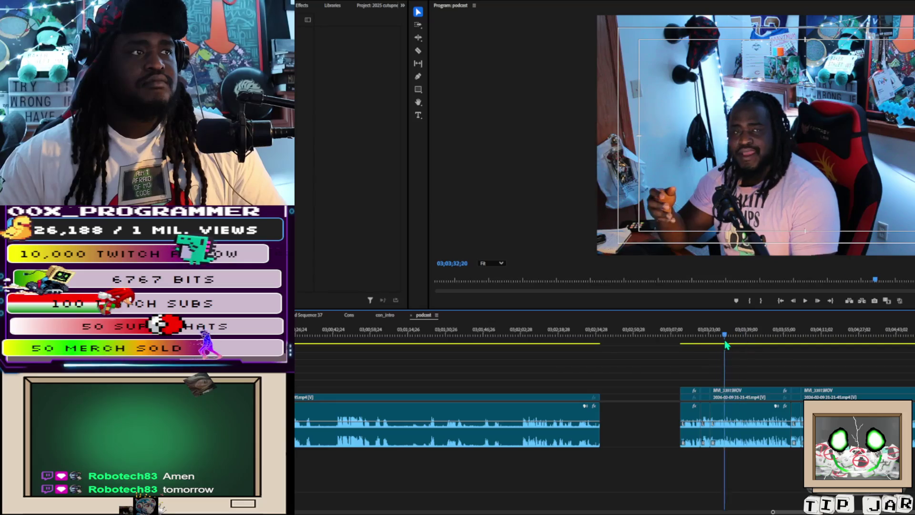
pyautogui.press('space')
# Scrub the playhead ahead through the clip group to around 03;03;46
pyautogui.moveTo(705, 341); pyautogui.dragTo(706, 344)
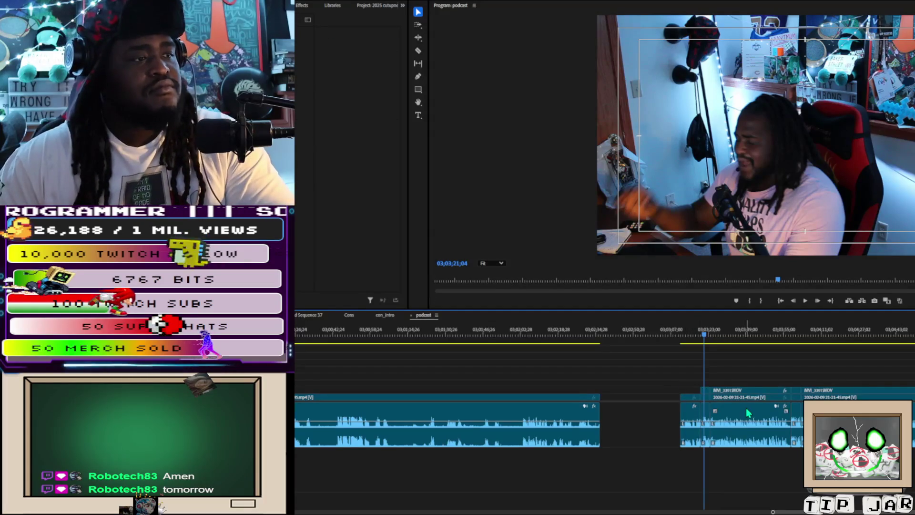
pyautogui.moveTo(704, 335)
pyautogui.mouseDown()
pyautogui.moveTo(751, 337)
pyautogui.moveTo(707, 362)
pyautogui.mouseUp()
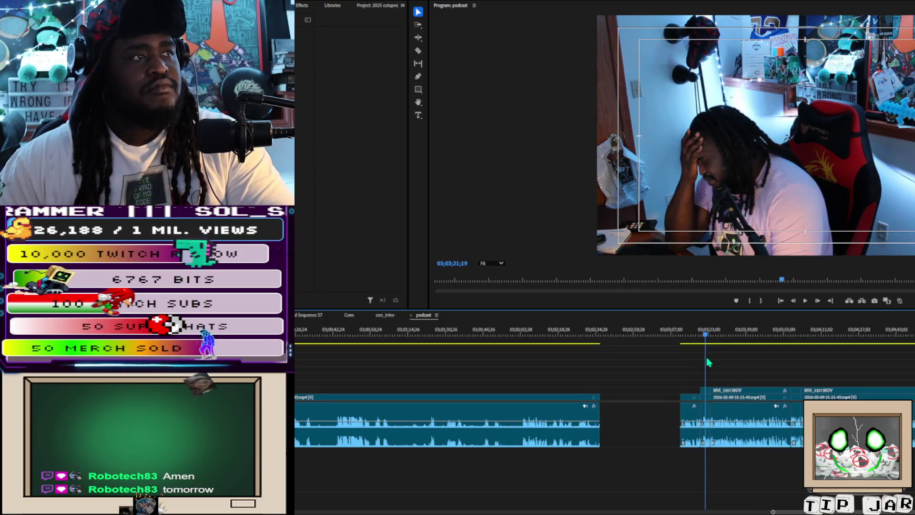
pyautogui.click(702, 391)
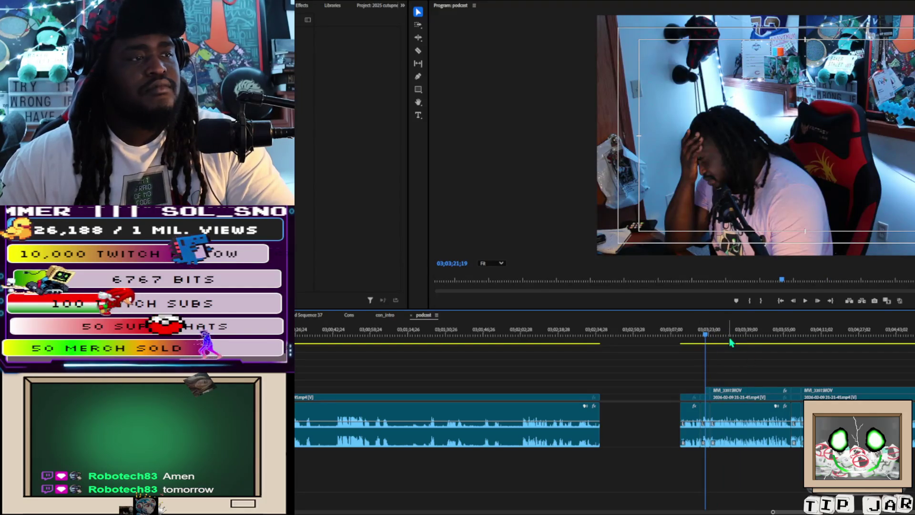
pyautogui.click(719, 336)
pyautogui.moveTo(721, 337); pyautogui.dragTo(816, 365)
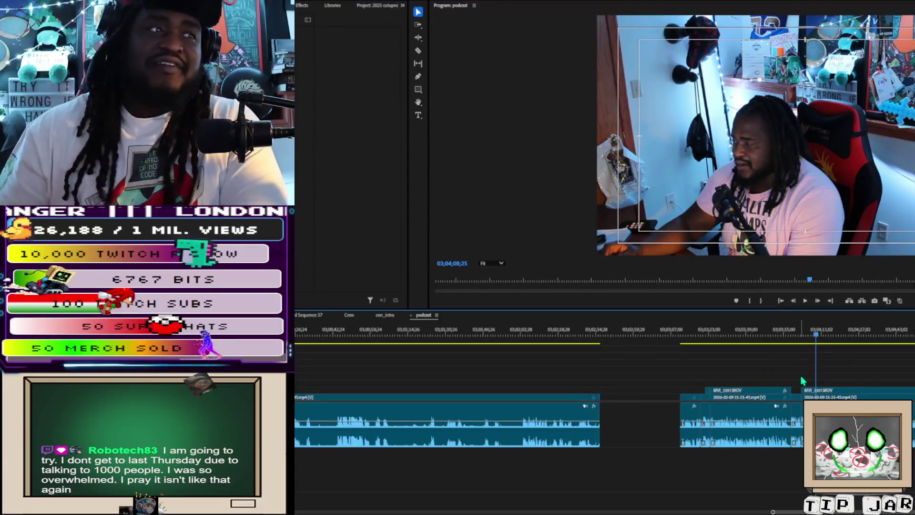
# Drag the playhead ahead to about 03;04;52, then shuttle backward with J past 03;05;12
pyautogui.moveTo(820, 329); pyautogui.dragTo(913, 330)
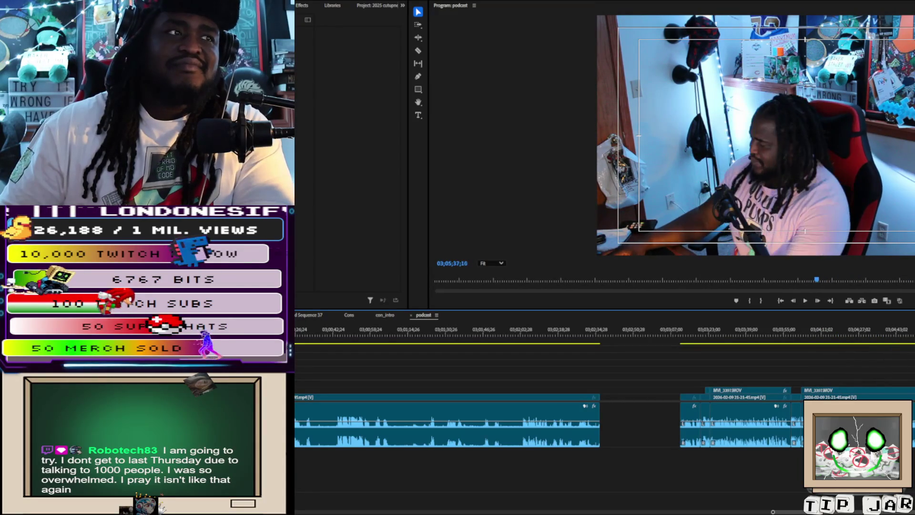
pyautogui.press('j')
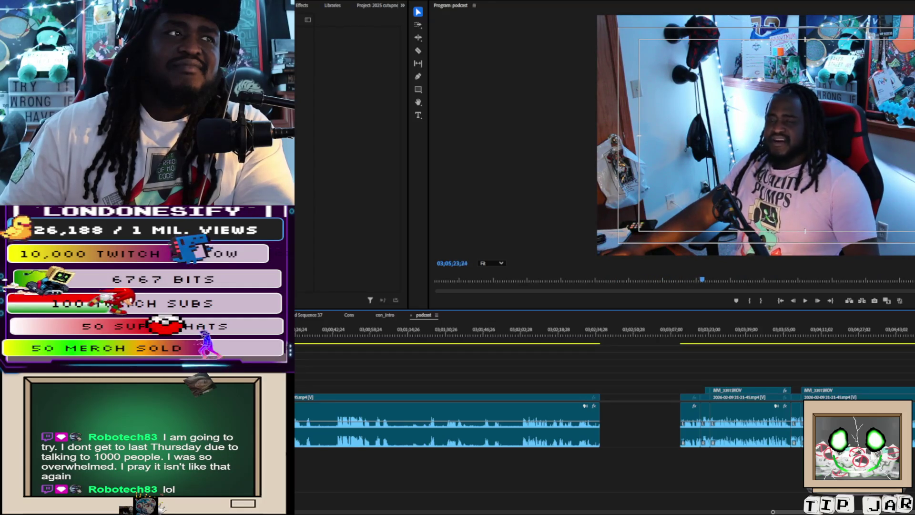
pyautogui.press('j')
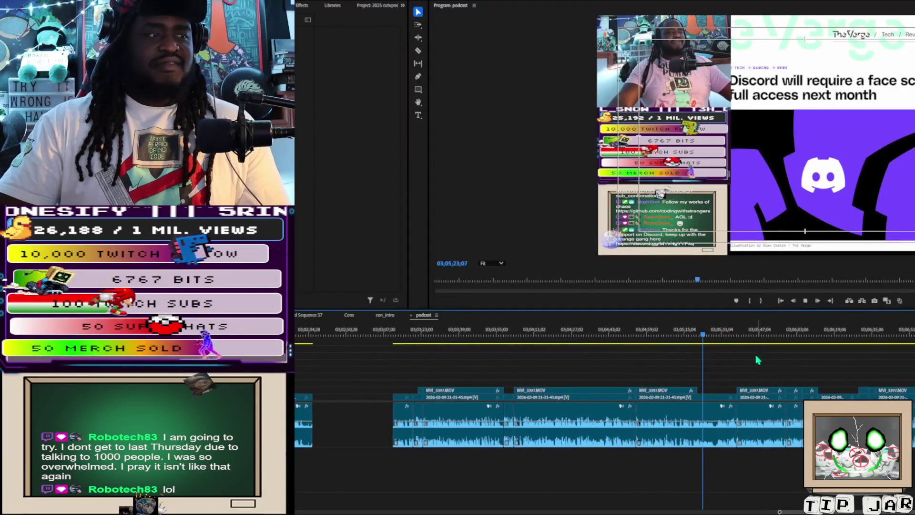
# Fast-forward with L, then select and delete the V2 camera clips over the screen capture
pyautogui.press('l')
pyautogui.press('l')
pyautogui.press('l')
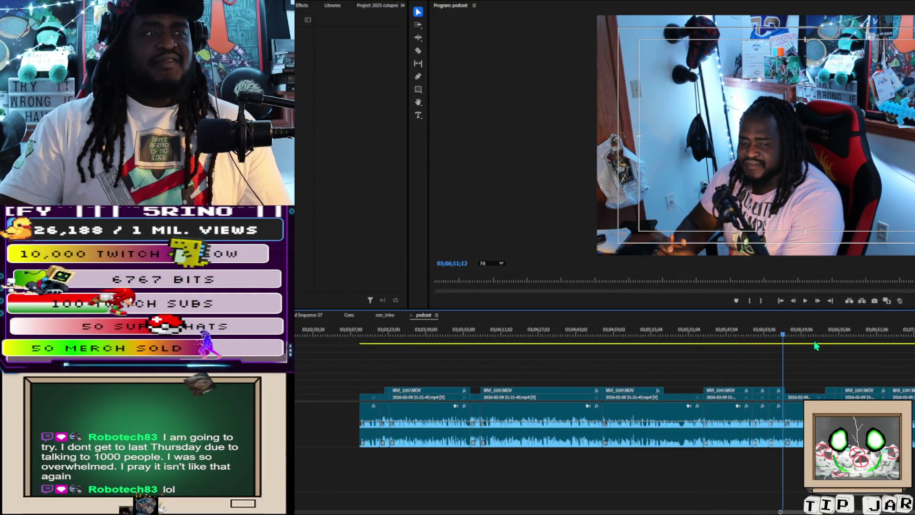
pyautogui.moveTo(766, 381); pyautogui.dragTo(782, 392)
pyautogui.press('Delete')
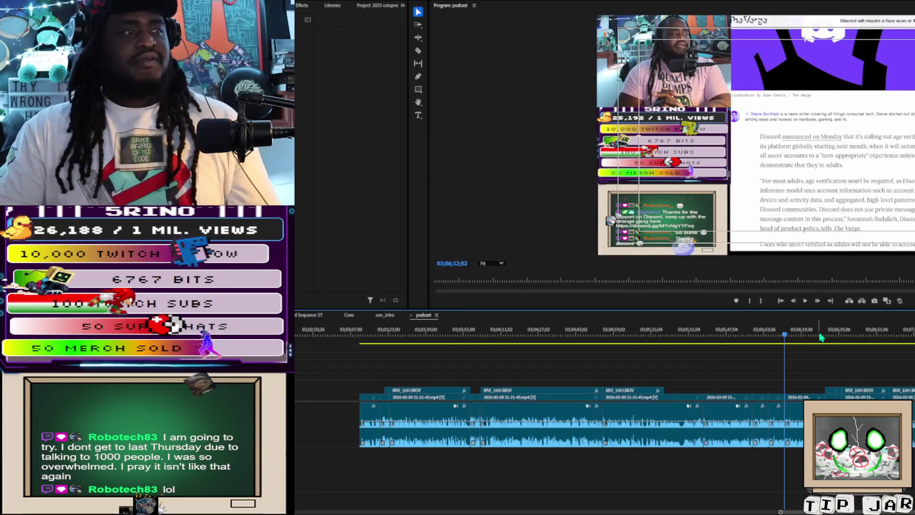
# Scrub back to about 03;05;03 and play through to around 03;06;40 to check the change
pyautogui.moveTo(821, 335)
pyautogui.mouseDown()
pyautogui.moveTo(564, 351)
pyautogui.moveTo(635, 365)
pyautogui.moveTo(586, 364)
pyautogui.mouseUp()
pyautogui.press('space')
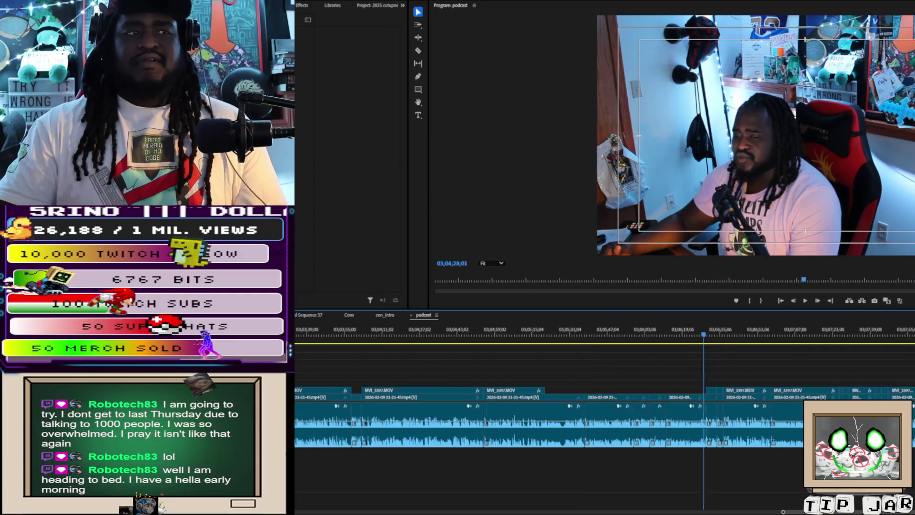
pyautogui.press('space')
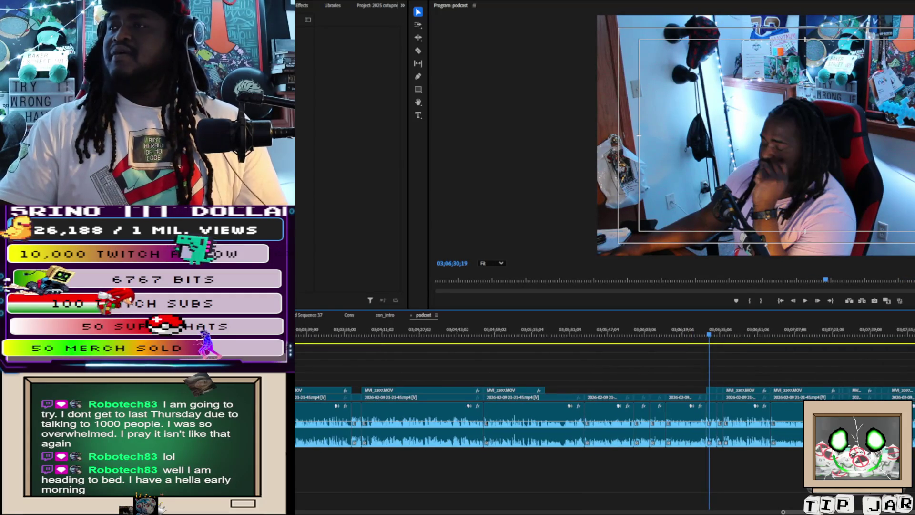
pyautogui.press('space')
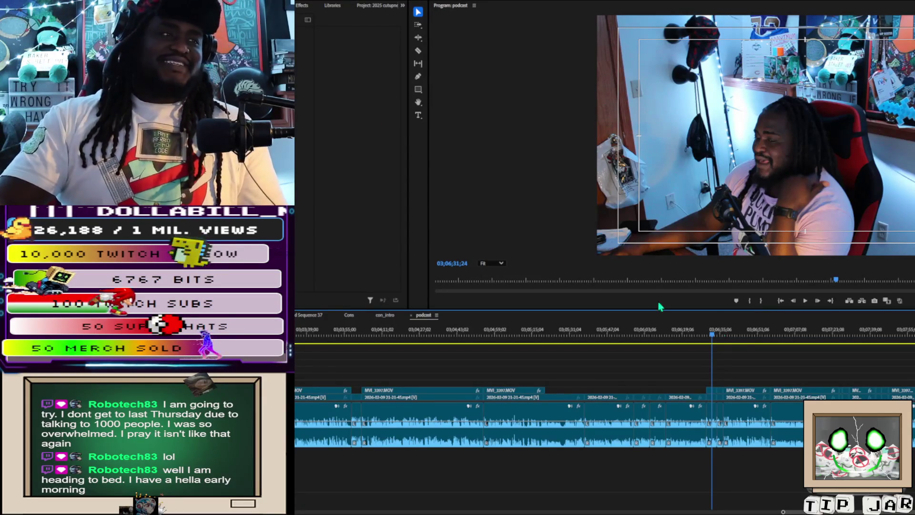
pyautogui.moveTo(714, 338)
pyautogui.mouseDown()
pyautogui.moveTo(707, 342)
pyautogui.moveTo(786, 353)
pyautogui.moveTo(756, 351)
pyautogui.moveTo(763, 352)
pyautogui.moveTo(914, 359)
pyautogui.moveTo(858, 384)
pyautogui.moveTo(653, 393)
pyautogui.moveTo(687, 391)
pyautogui.mouseUp()
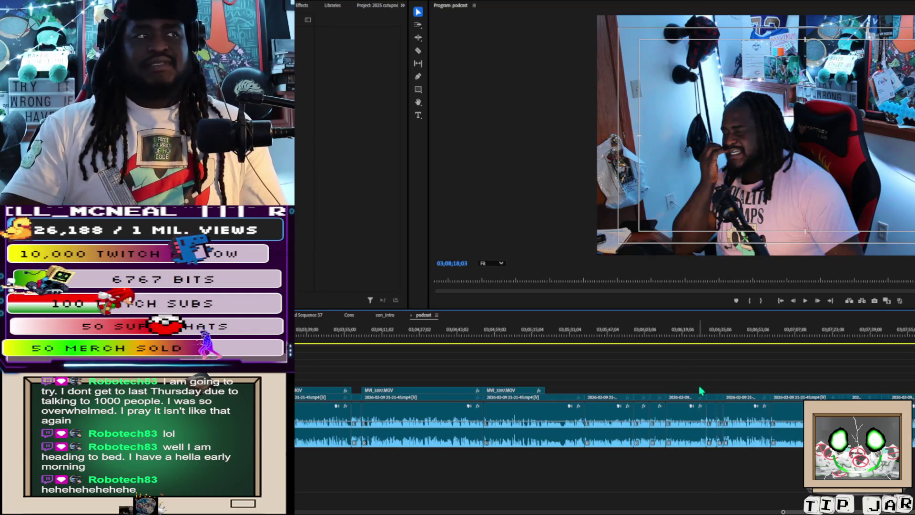
pyautogui.press('space')
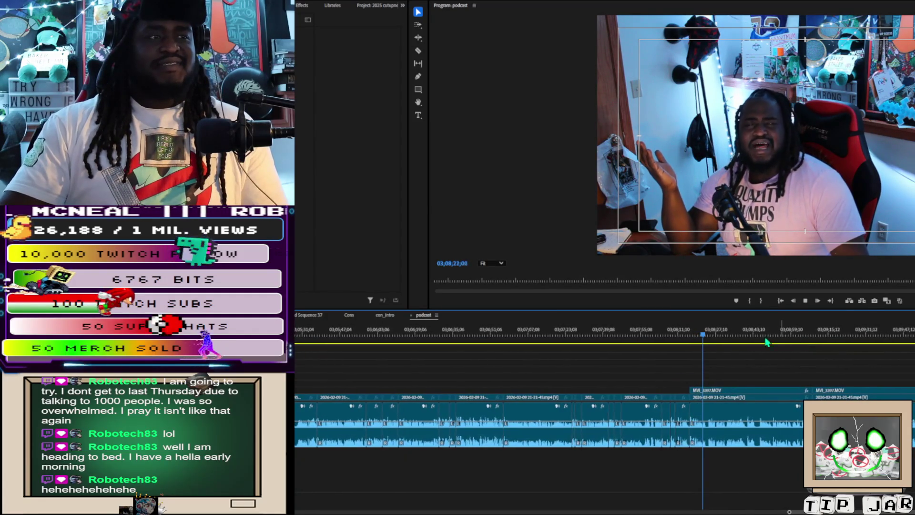
pyautogui.moveTo(710, 339); pyautogui.dragTo(914, 349)
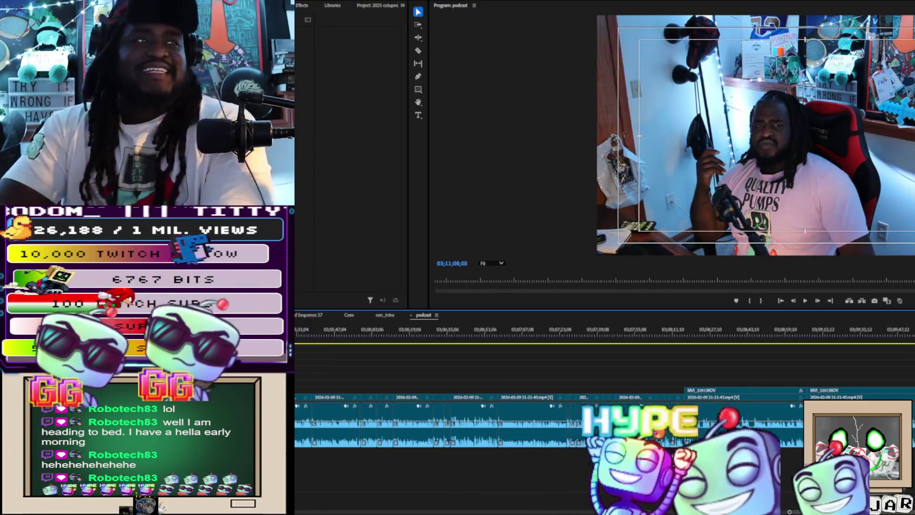
pyautogui.press('Down')
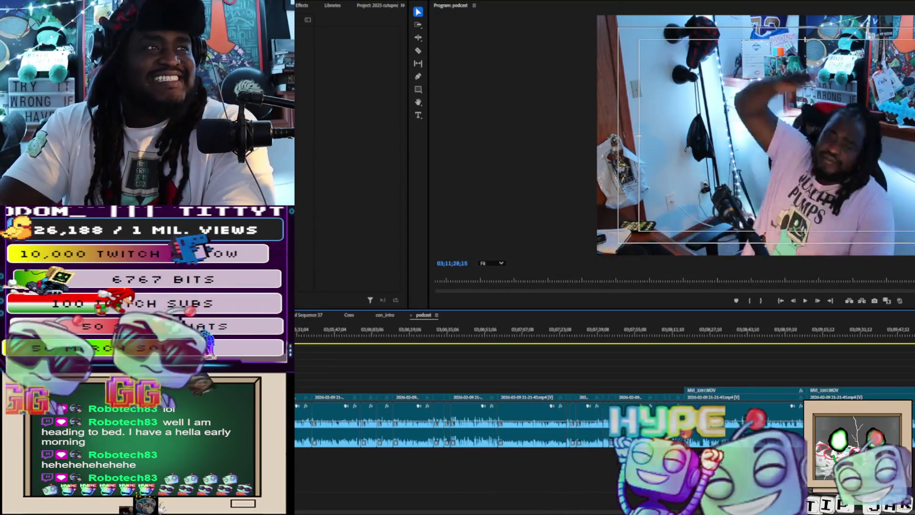
pyautogui.press('Down')
pyautogui.press('Down')
pyautogui.press('Down')
pyautogui.press('Down')
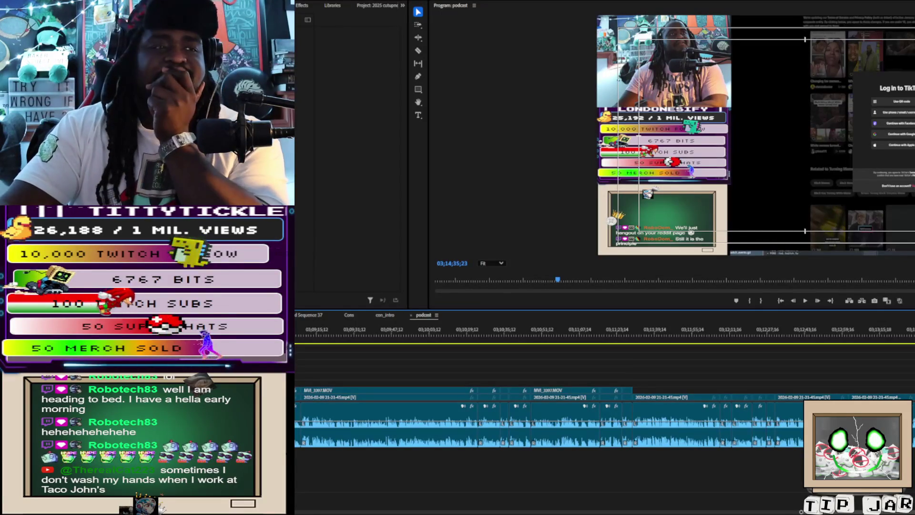
# Marquee-select the block of podcast clips and drag it to the start of the sequence
pyautogui.press('-')
pyautogui.press('-')
pyautogui.press('-')
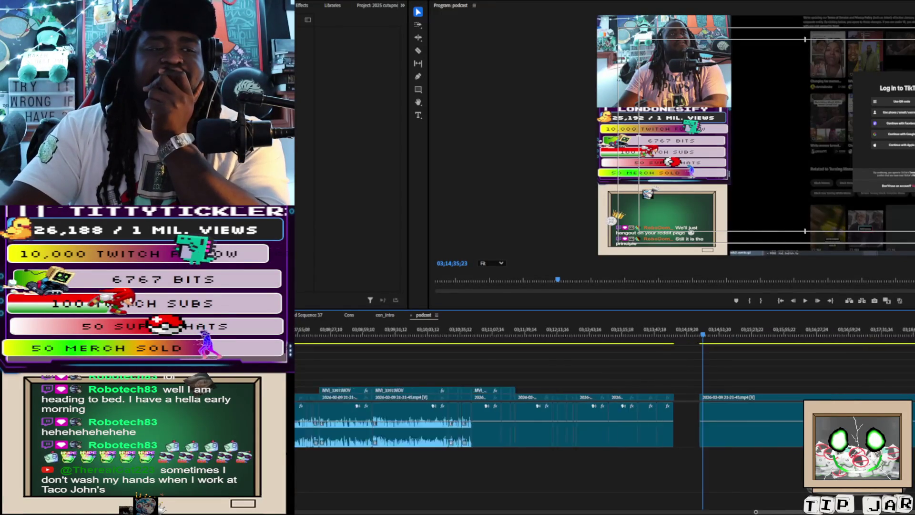
pyautogui.press('=')
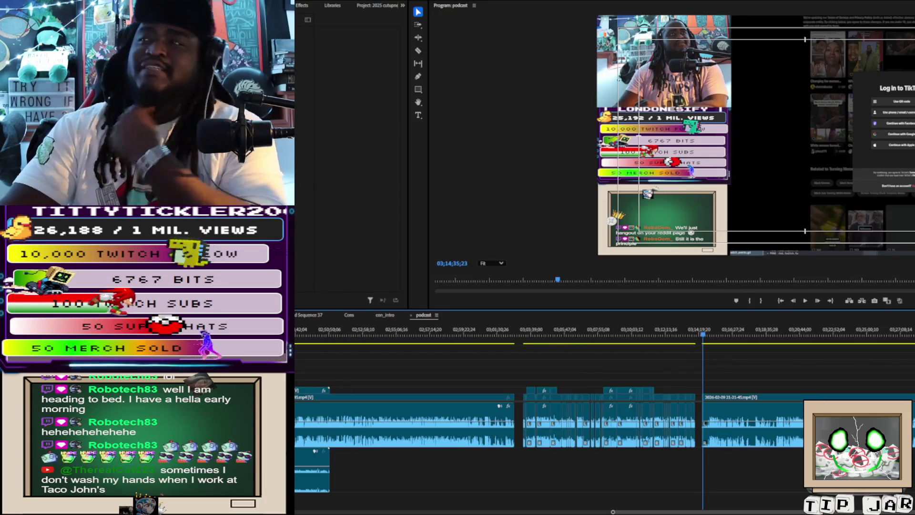
pyautogui.moveTo(520, 377)
pyautogui.mouseDown()
pyautogui.moveTo(667, 458)
pyautogui.moveTo(698, 458)
pyautogui.mouseUp()
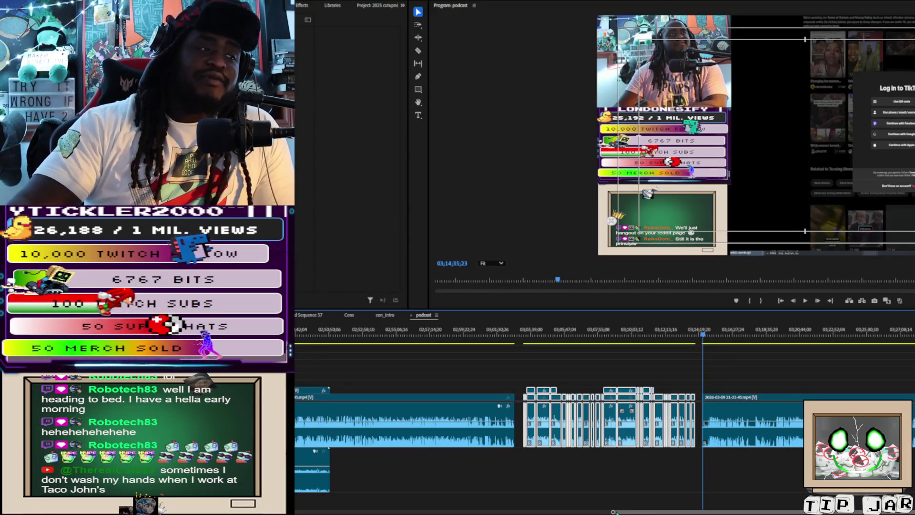
pyautogui.moveTo(618, 513); pyautogui.dragTo(634, 512)
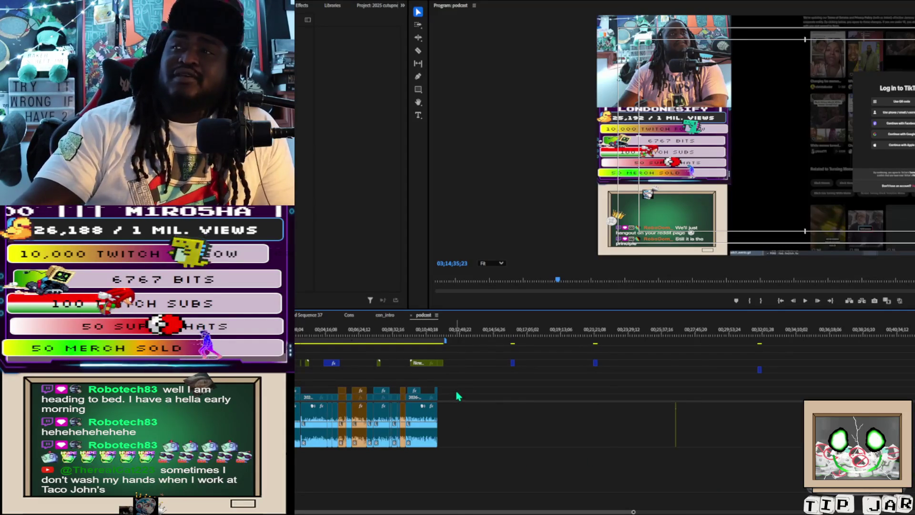
# Delete the leading clips and cue the playhead onto the CWS explosion intro near 00;02;43;01
pyautogui.moveTo(453, 390)
pyautogui.mouseDown()
pyautogui.moveTo(293, 395)
pyautogui.moveTo(293, 423)
pyautogui.mouseUp()
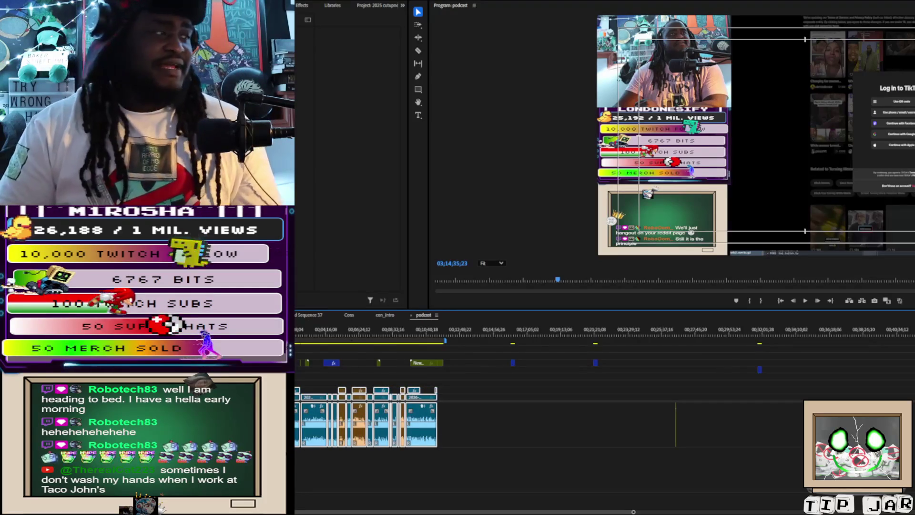
pyautogui.press('Delete')
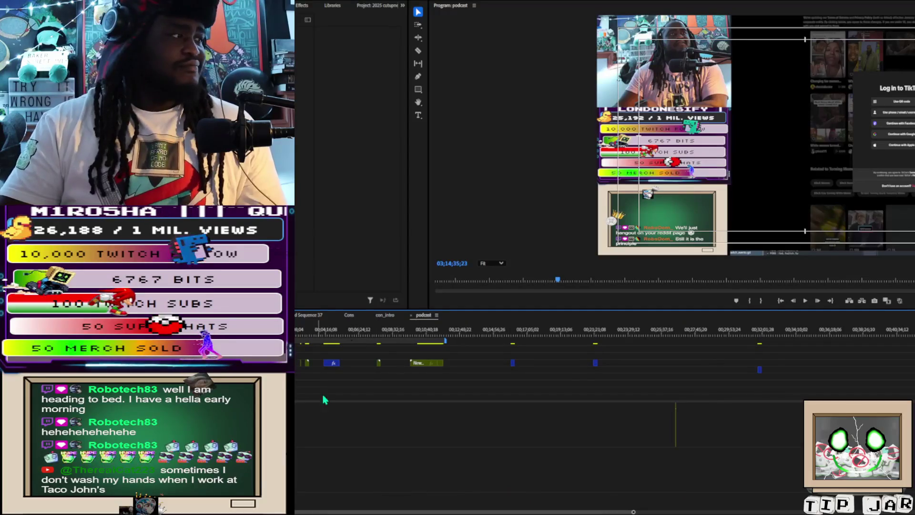
pyautogui.click(322, 333)
pyautogui.moveTo(300, 351); pyautogui.dragTo(305, 353)
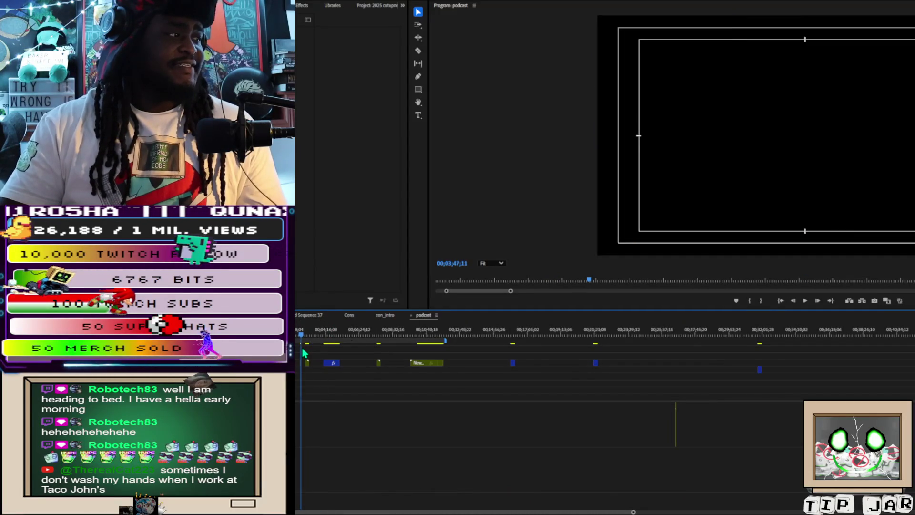
pyautogui.click(803, 280)
pyautogui.press('=')
pyautogui.moveTo(780, 512); pyautogui.dragTo(518, 503)
# Jump to the sequence end and drag the New Out graphic to where the footage ends
pyautogui.moveTo(679, 502); pyautogui.dragTo(613, 498)
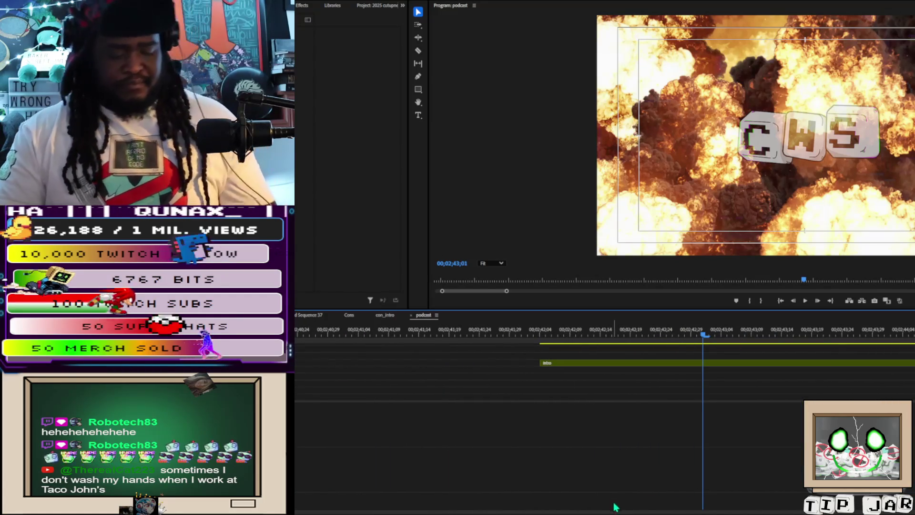
pyautogui.press('End')
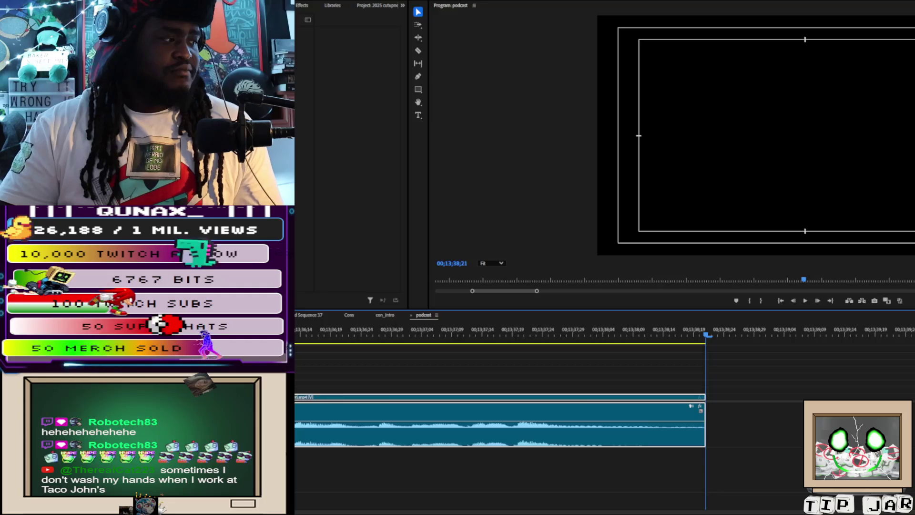
pyautogui.press('-')
pyautogui.press('-')
pyautogui.press('-')
pyautogui.press('=')
pyautogui.press('=')
pyautogui.press('=')
pyautogui.press('-')
pyautogui.press('-')
pyautogui.click(596, 365)
pyautogui.moveTo(596, 368)
pyautogui.mouseDown()
pyautogui.moveTo(687, 377)
pyautogui.moveTo(677, 366)
pyautogui.mouseUp()
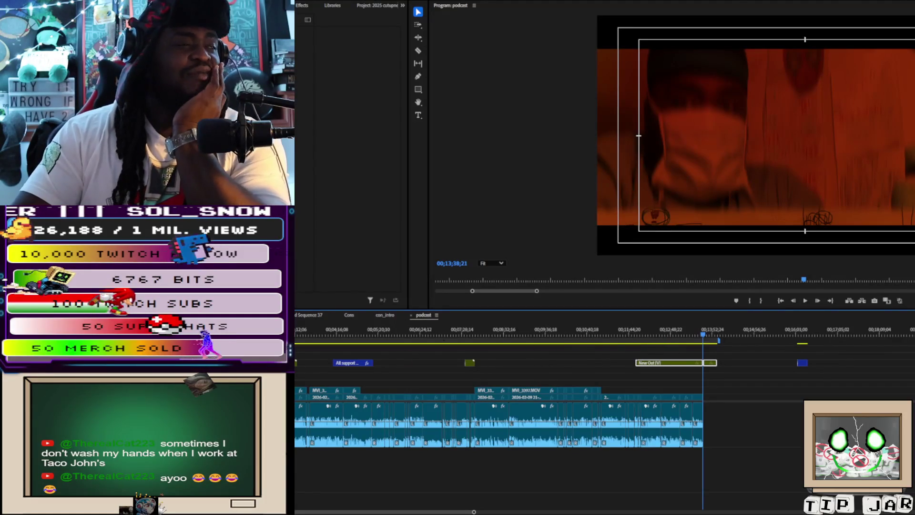
pyautogui.moveTo(296, 351)
pyautogui.mouseDown()
pyautogui.moveTo(373, 367)
pyautogui.moveTo(495, 371)
pyautogui.mouseUp()
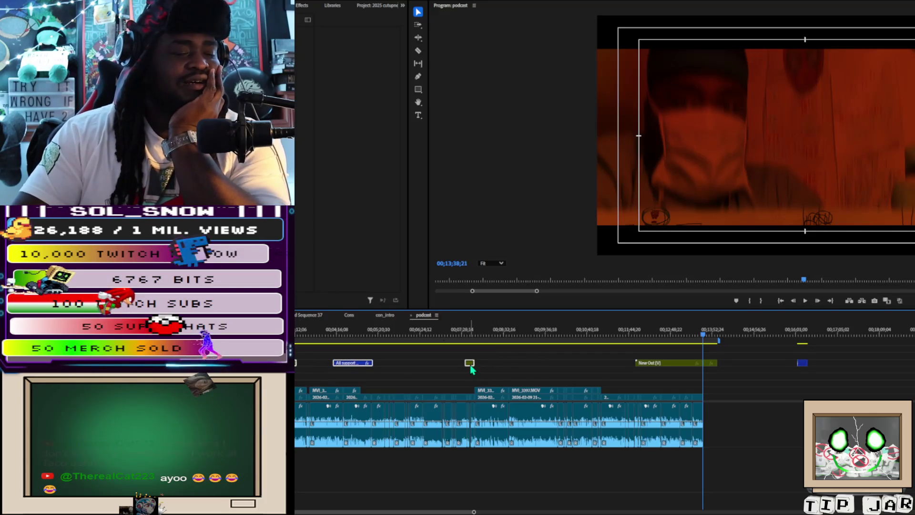
pyautogui.click(469, 365)
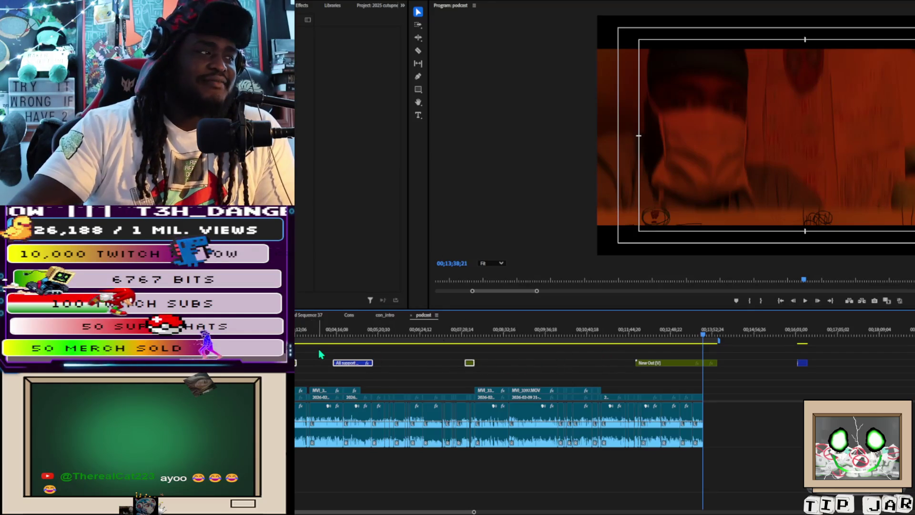
pyautogui.moveTo(703, 334); pyautogui.dragTo(295, 334)
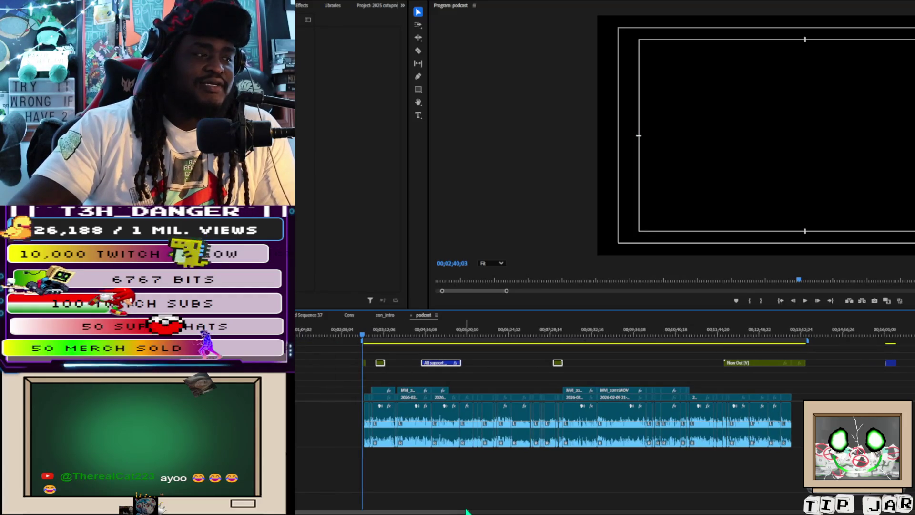
# Zoom the timeline in and set the playhead to 00;02;44;01 at the intro clip start
pyautogui.moveTo(467, 511); pyautogui.dragTo(422, 512)
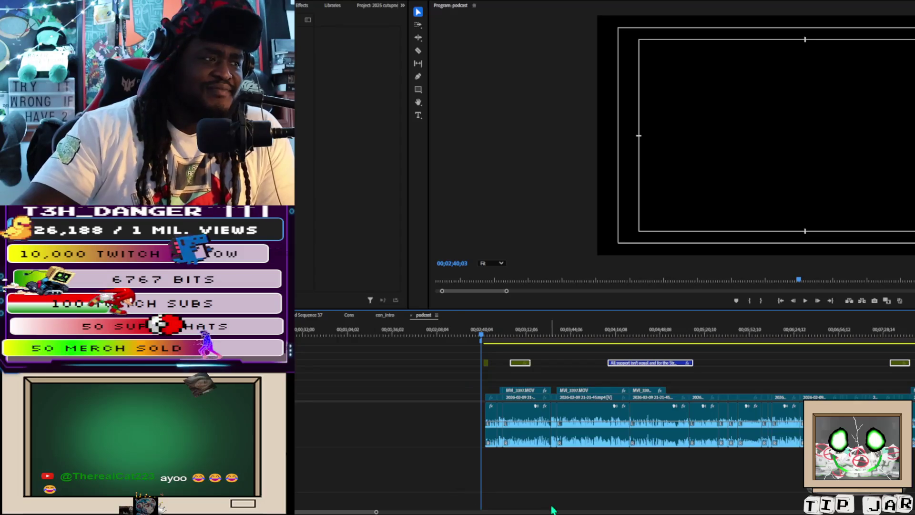
pyautogui.moveTo(377, 511); pyautogui.dragTo(301, 509)
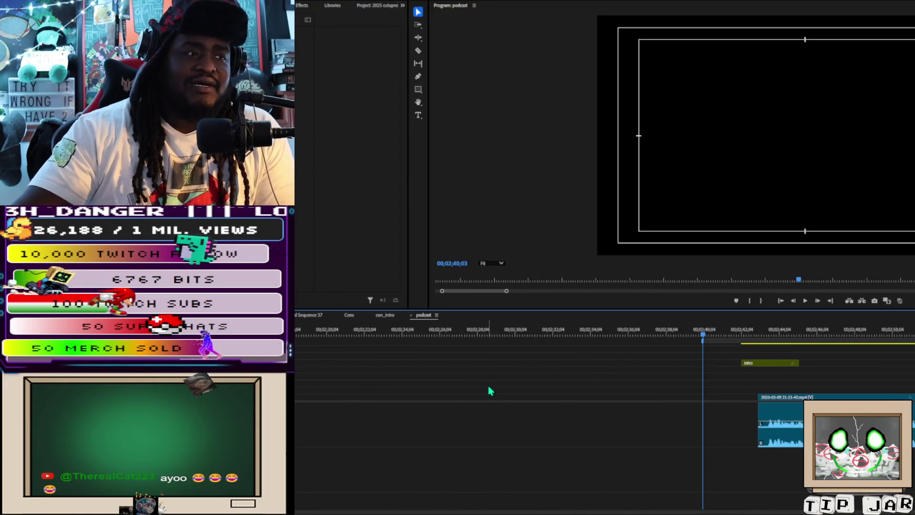
pyautogui.moveTo(706, 347); pyautogui.dragTo(777, 345)
pyautogui.moveTo(700, 345); pyautogui.dragTo(744, 348)
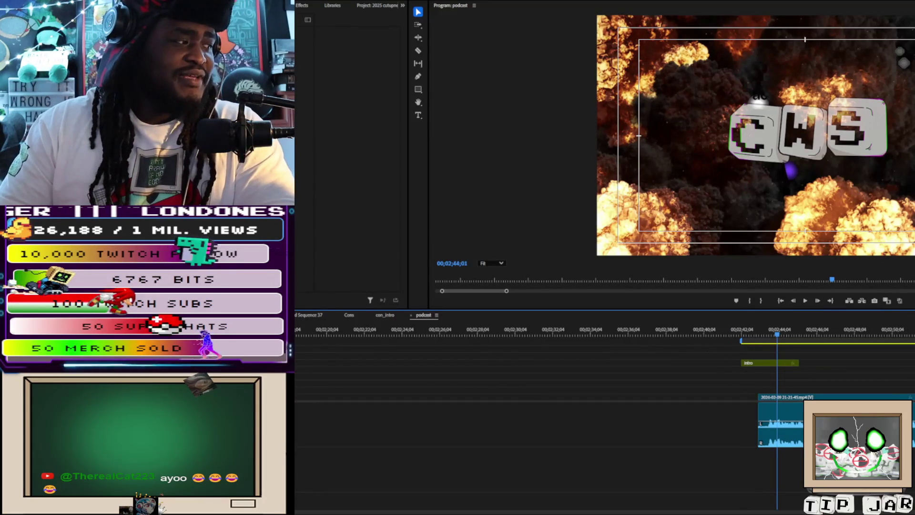
# Zoom the timeline out slightly and play the sequence from the CWS intro
pyautogui.press('-')
pyautogui.press('-')
pyautogui.press('-')
pyautogui.press('-')
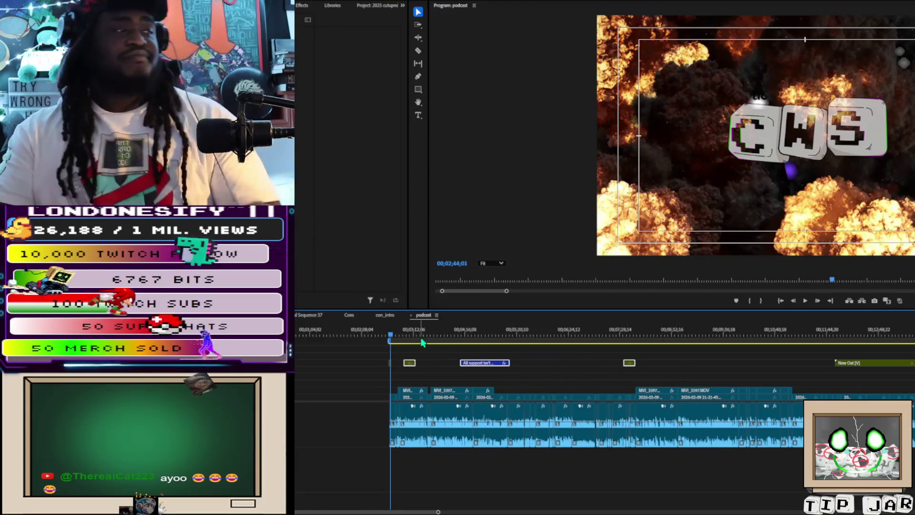
pyautogui.press('space')
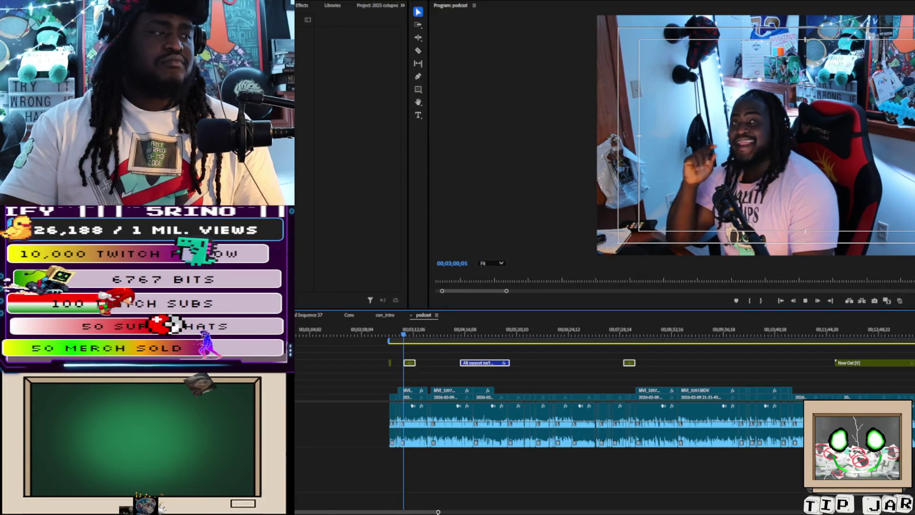
# Make two razor cuts in the footage near 02;56, just after the intro
pyautogui.scroll(10, 370, 505)
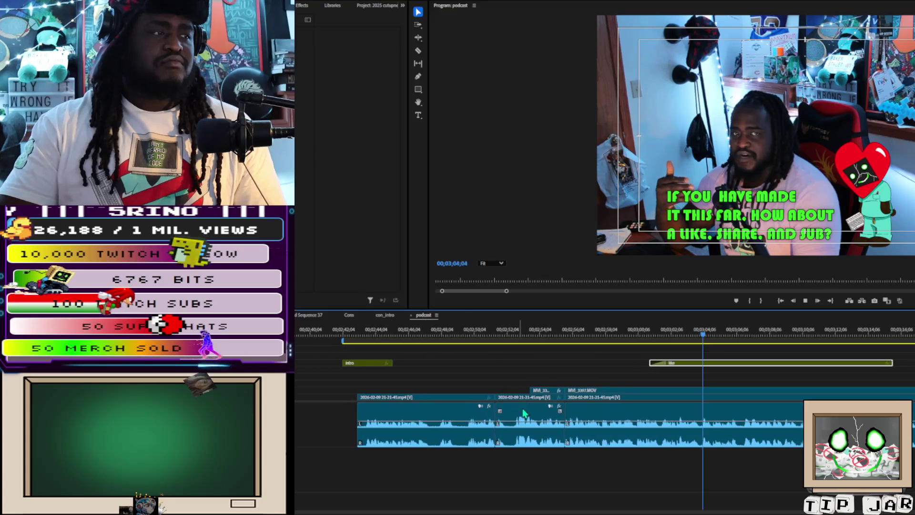
pyautogui.click(486, 336)
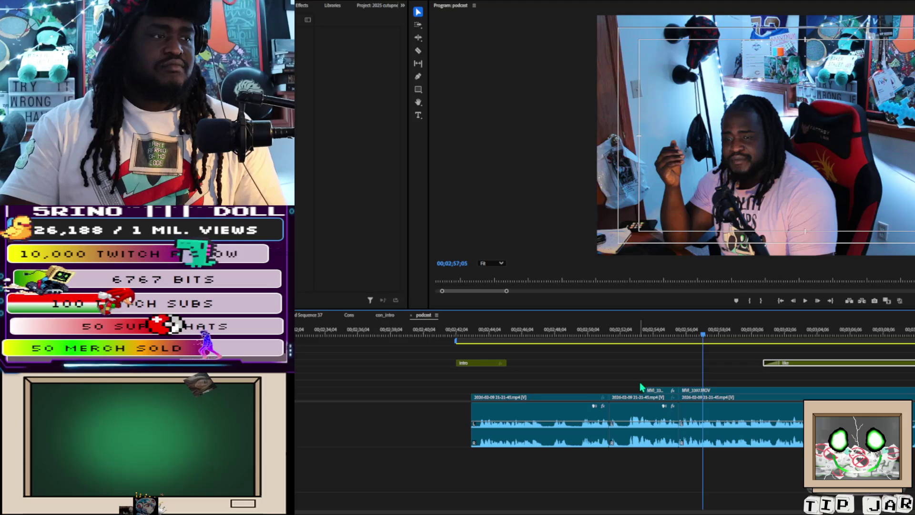
pyautogui.press('space')
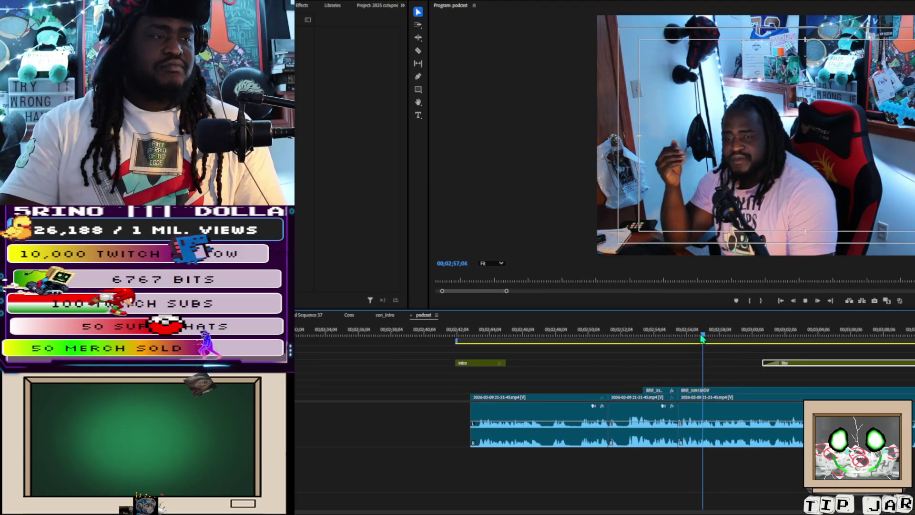
pyautogui.moveTo(703, 337); pyautogui.dragTo(688, 342)
pyautogui.press('c')
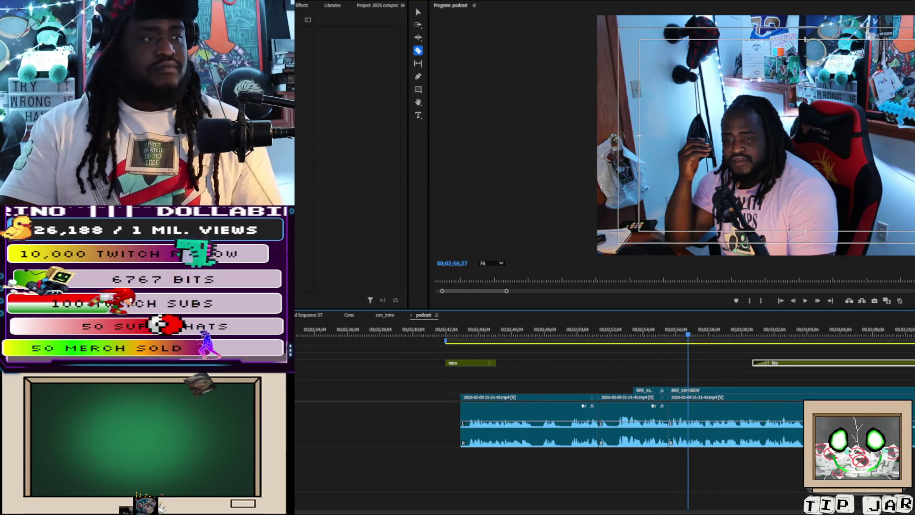
pyautogui.click(689, 406)
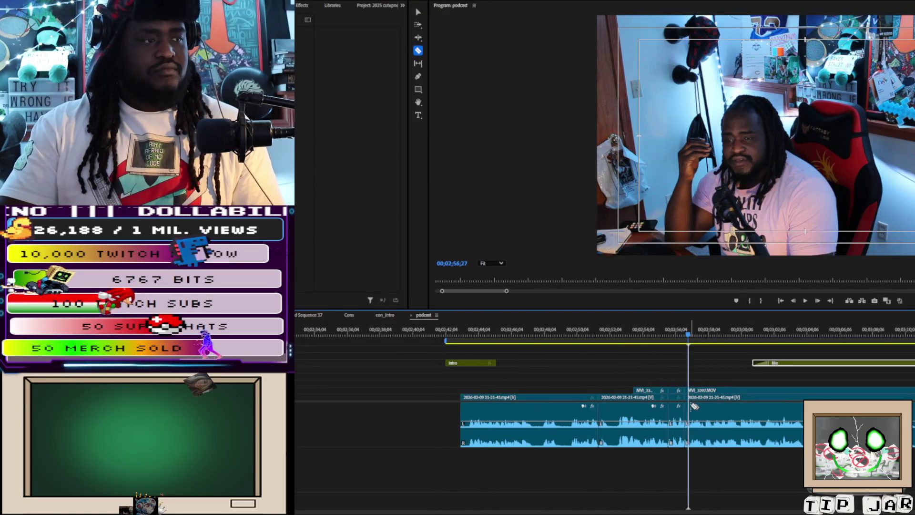
pyautogui.click(691, 409)
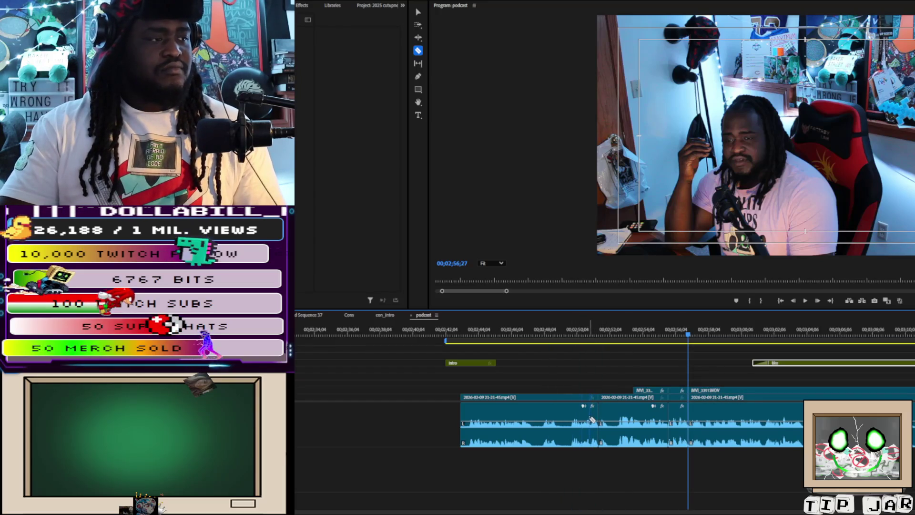
# Delete the short pieces between the cuts, then undo the removal
pyautogui.press('v')
pyautogui.moveTo(599, 369)
pyautogui.mouseDown()
pyautogui.moveTo(665, 399)
pyautogui.moveTo(690, 437)
pyautogui.mouseUp()
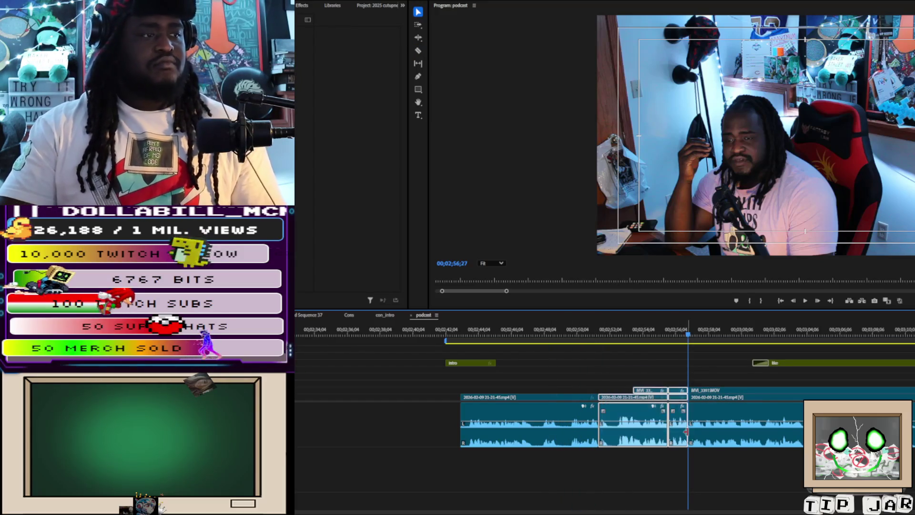
pyautogui.press('Delete')
pyautogui.click(679, 436)
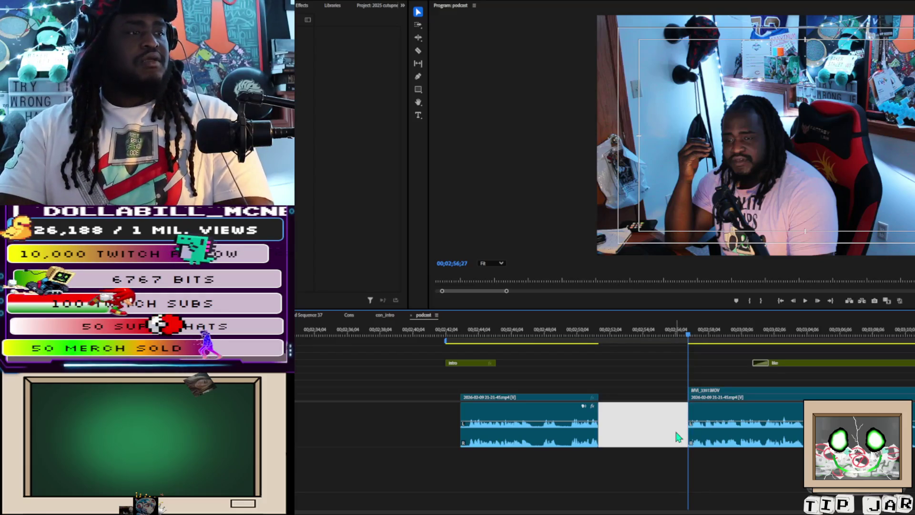
pyautogui.click(627, 402)
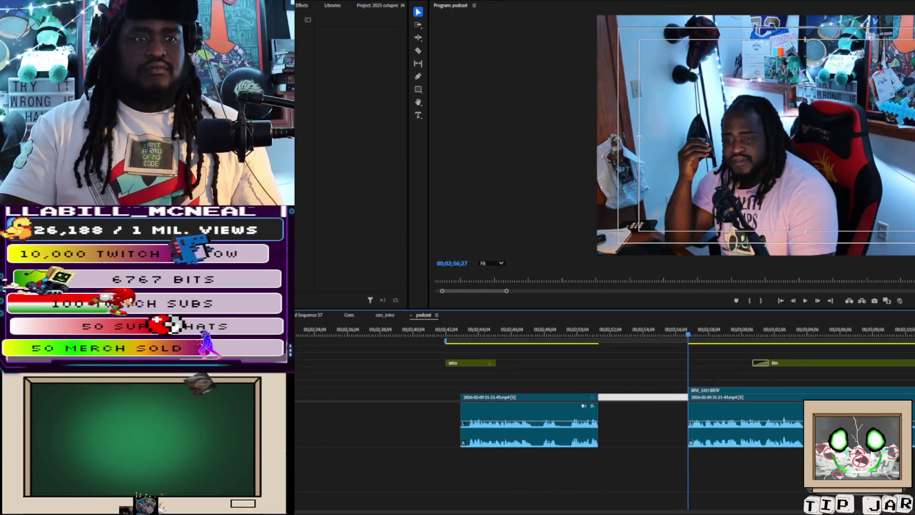
pyautogui.hotkey('ctrl', 'z')
pyautogui.hotkey('ctrl', 'z')
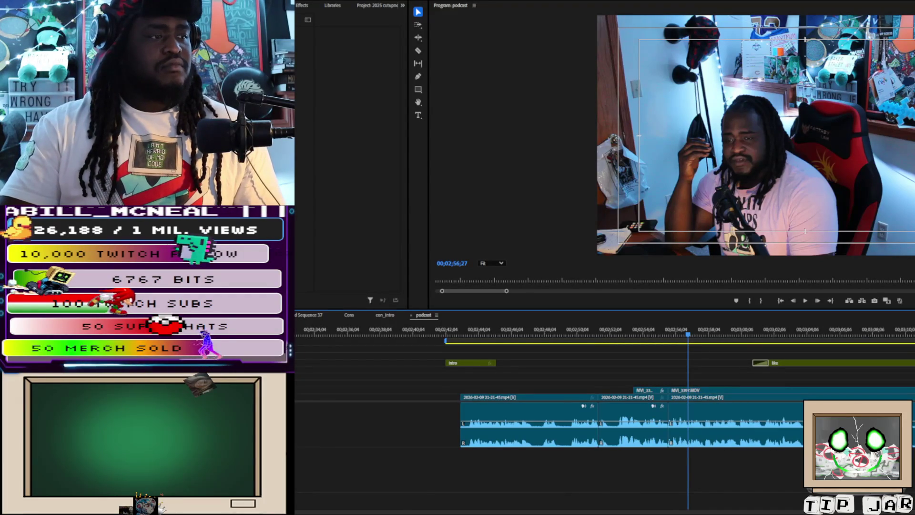
pyautogui.hotkey('ctrl', 'z')
# Undo the accidental New Out paste at the sequence end and two earlier edits
pyautogui.press('End')
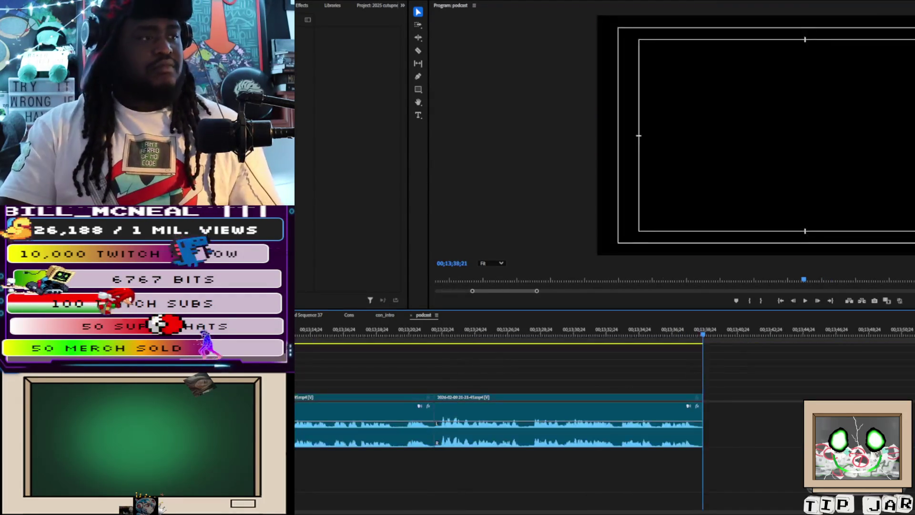
pyautogui.hotkey('ctrl', 'v')
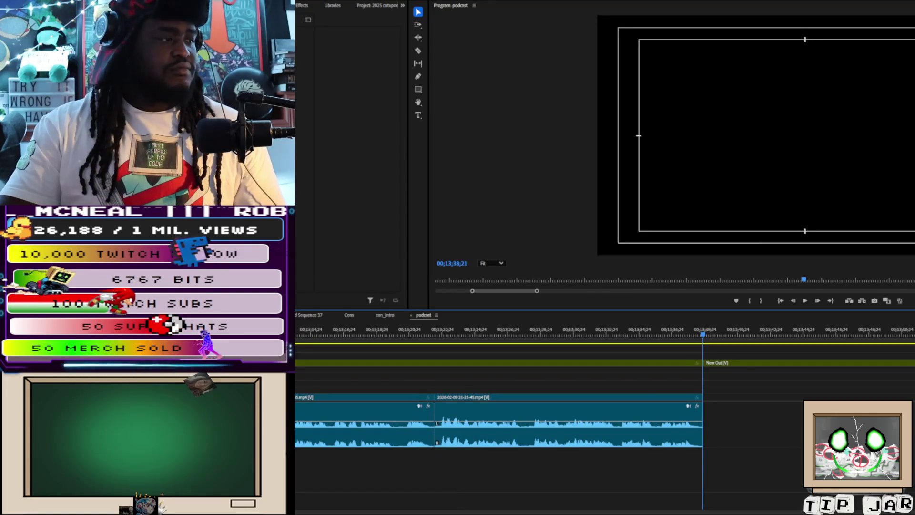
pyautogui.hotkey('ctrl', 'z')
pyautogui.hotkey('ctrl', 'z')
pyautogui.hotkey('ctrl', 'z')
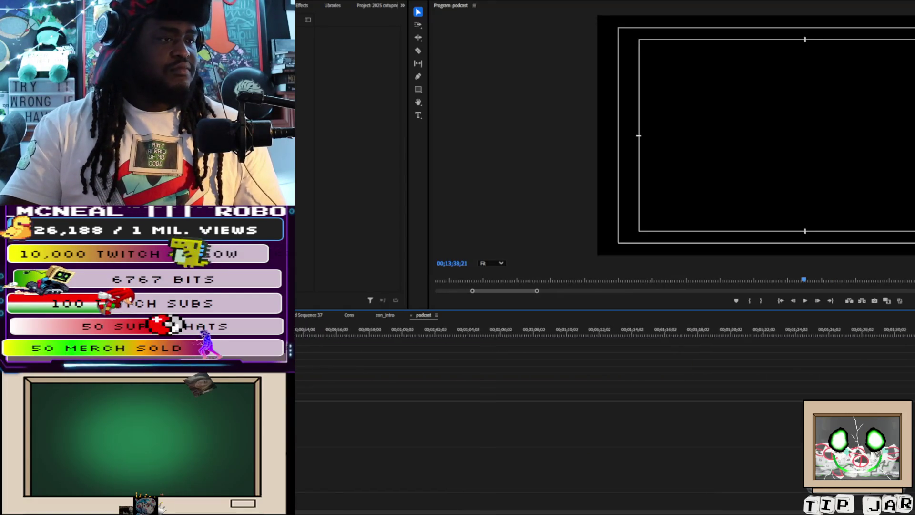
pyautogui.hotkey('ctrl', 'z')
pyautogui.hotkey('ctrl', 'z')
pyautogui.hotkey('ctrl', 'z')
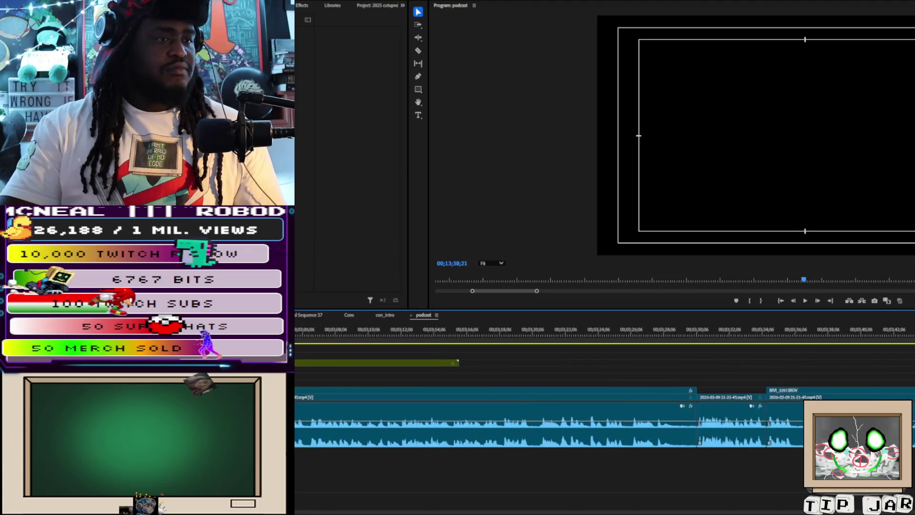
pyautogui.hotkey('ctrl', 'z')
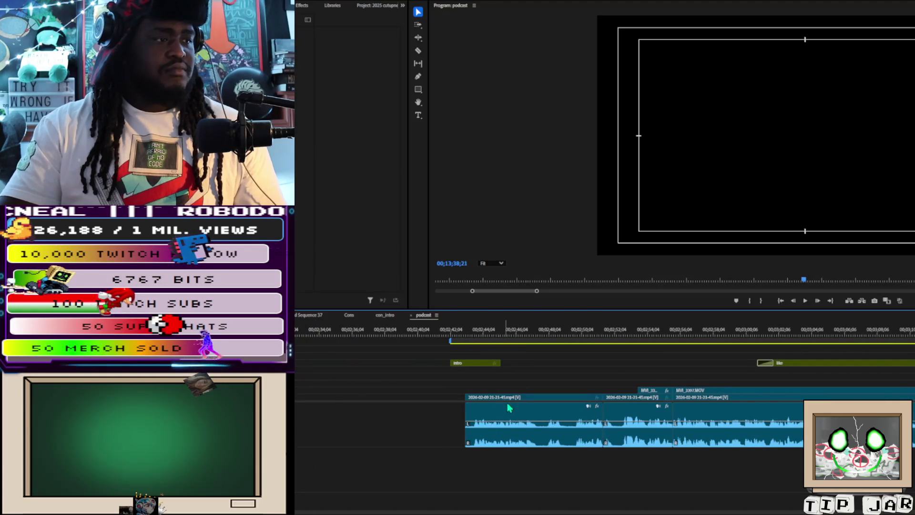
# Ripple-delete the short middle V1 clip and review playback from about 02;51
pyautogui.click(619, 411)
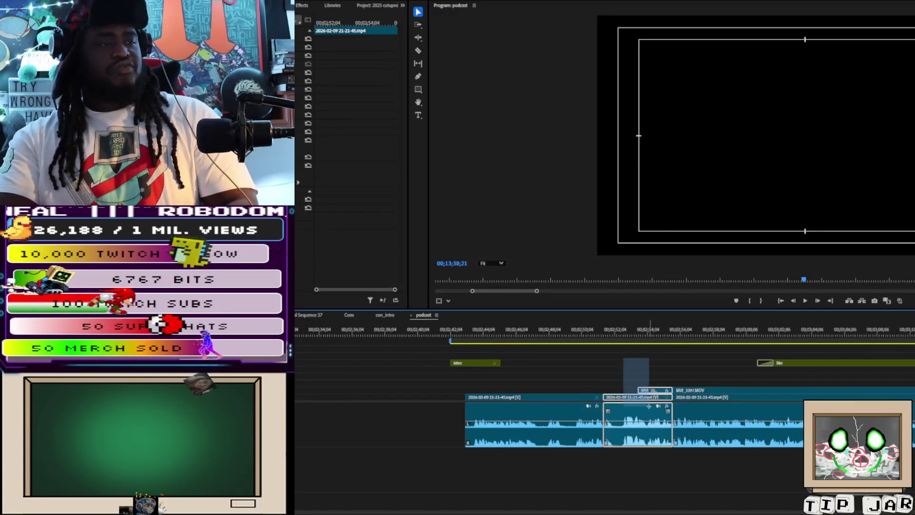
pyautogui.press('Delete')
pyautogui.click(648, 409)
pyautogui.press('Delete')
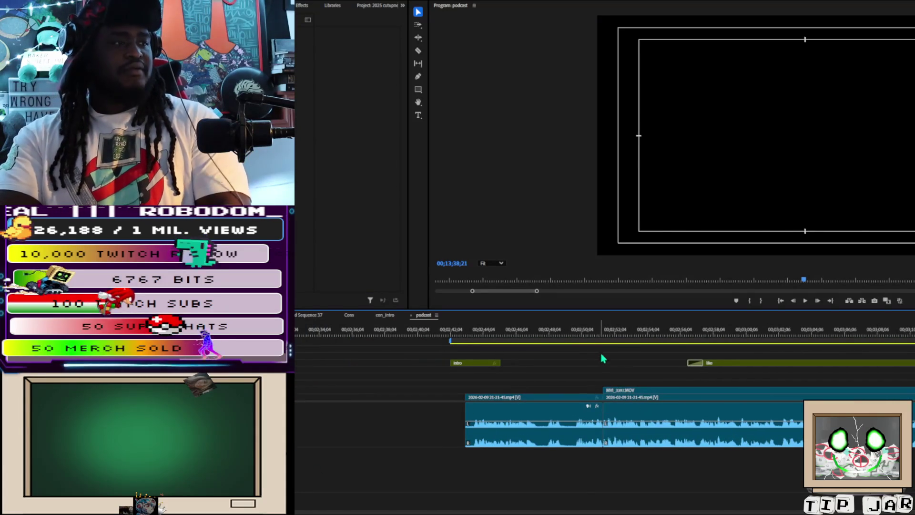
pyautogui.click(584, 333)
pyautogui.press('space')
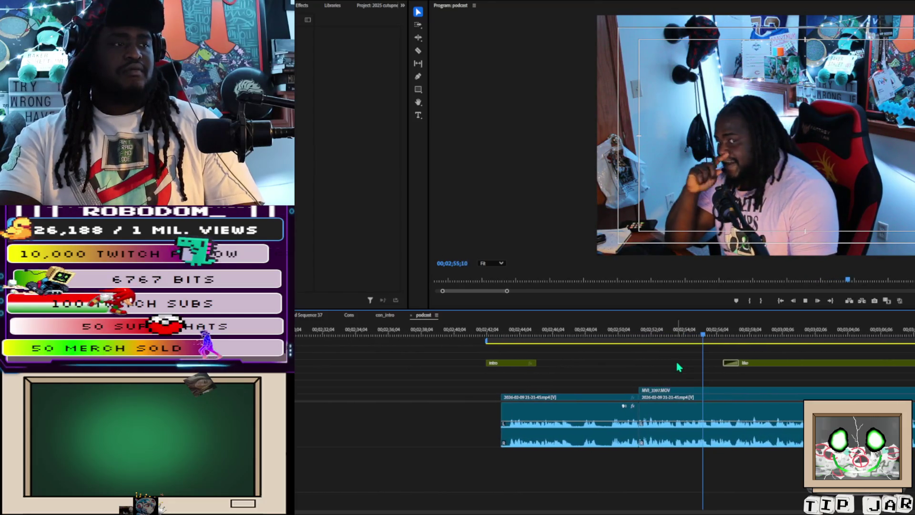
pyautogui.click(665, 329)
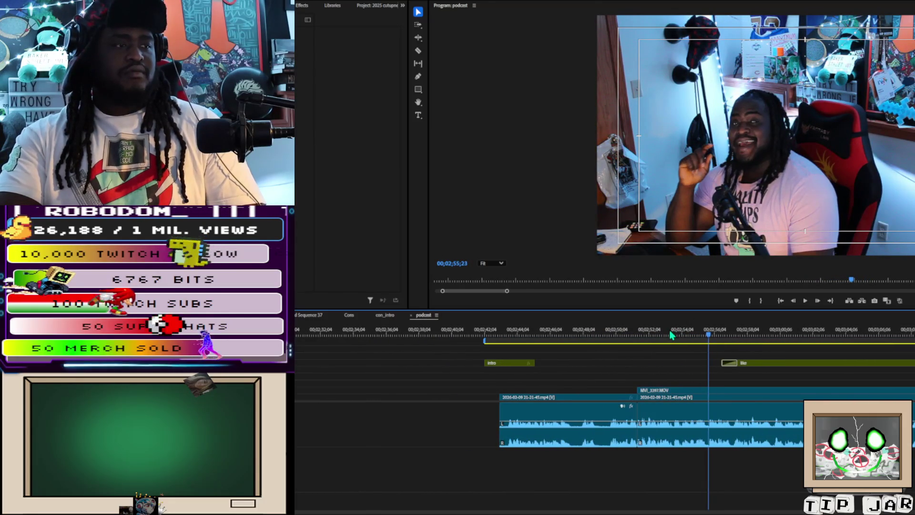
# Trim MVI_3397's start about three seconds later, close the gap, and replay from 02;49
pyautogui.click(666, 385)
pyautogui.moveTo(639, 420); pyautogui.dragTo(709, 425)
pyautogui.click(696, 432)
pyautogui.press('Delete')
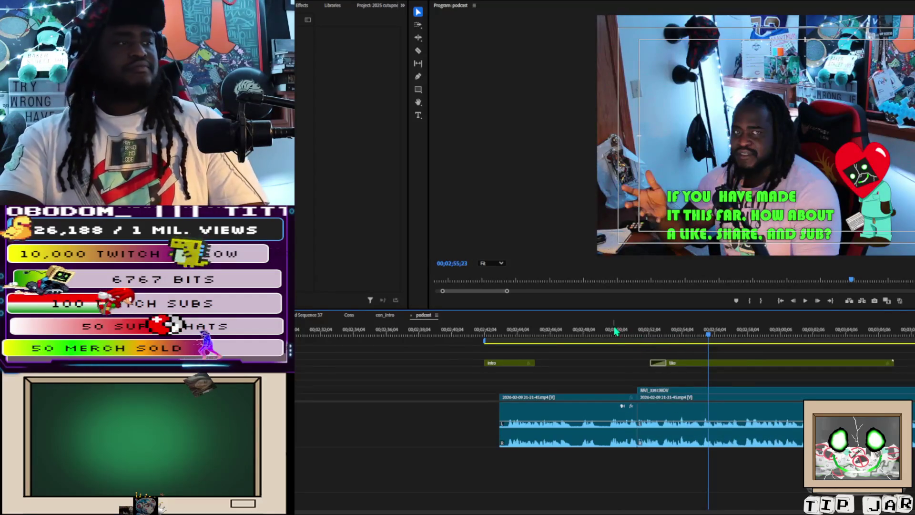
pyautogui.click(613, 329)
pyautogui.press('space')
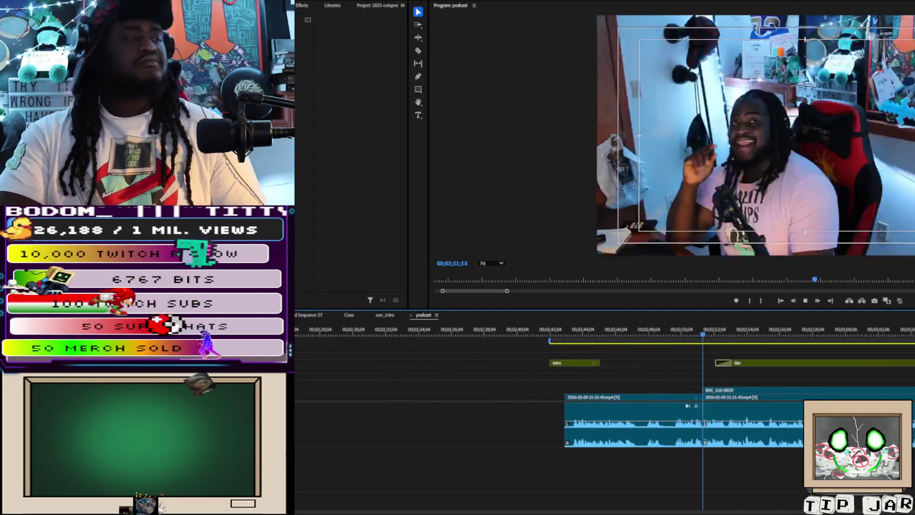
pyautogui.scroll(-5, 396, 510)
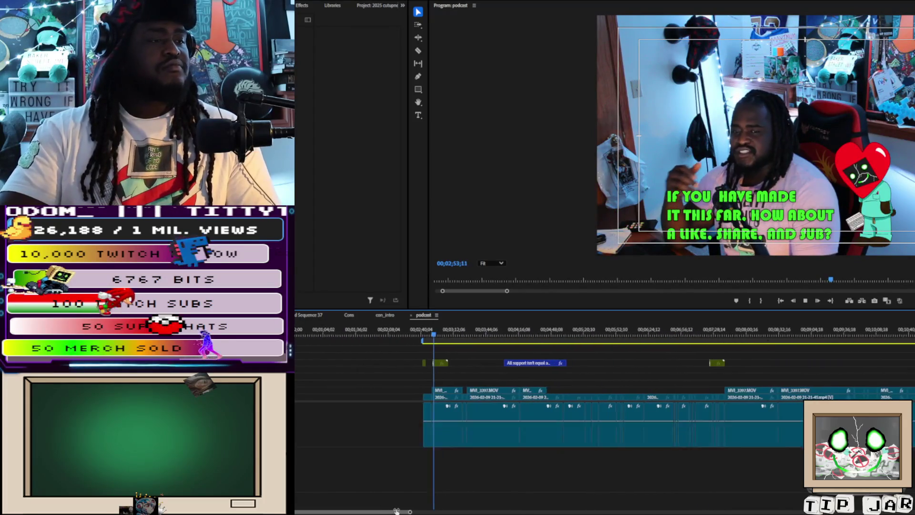
# Delete the unwanted MVI_3397 footage after the playhead
pyautogui.scroll(-3, 396, 511)
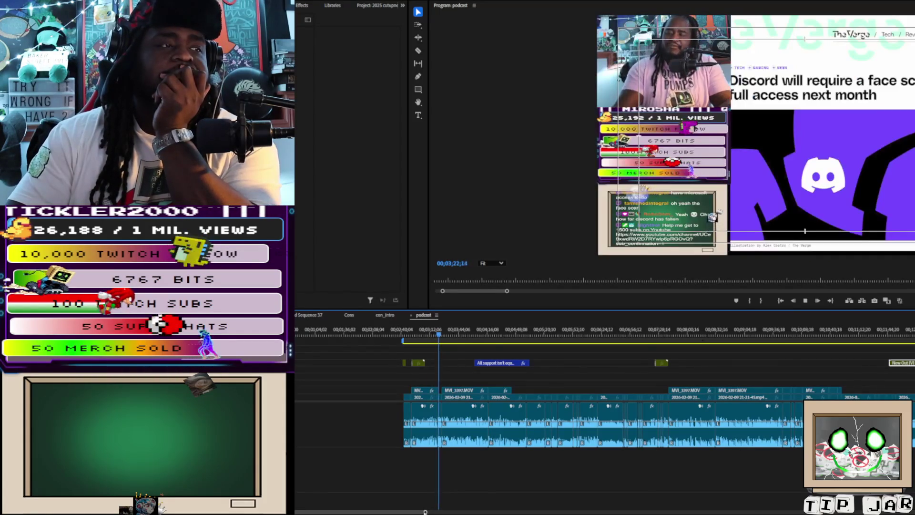
pyautogui.scroll(3, 385, 511)
pyautogui.scroll(4, 385, 511)
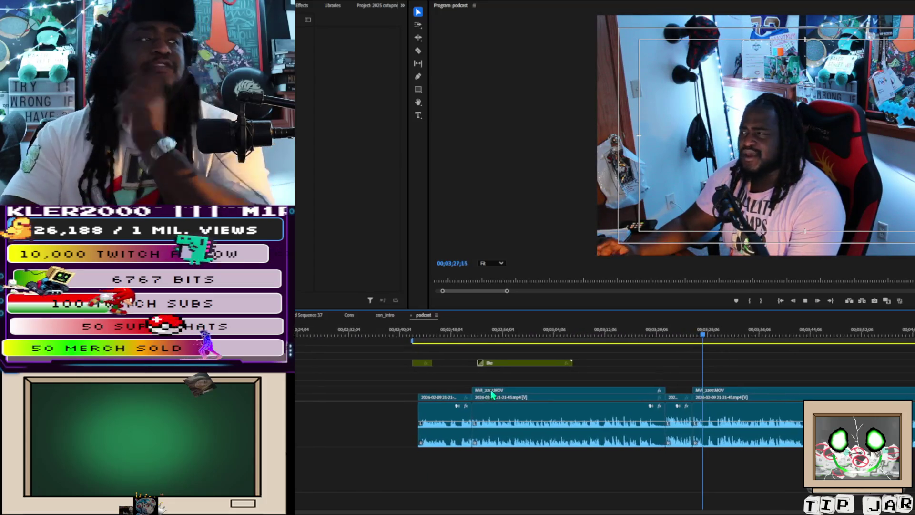
pyautogui.click(425, 338)
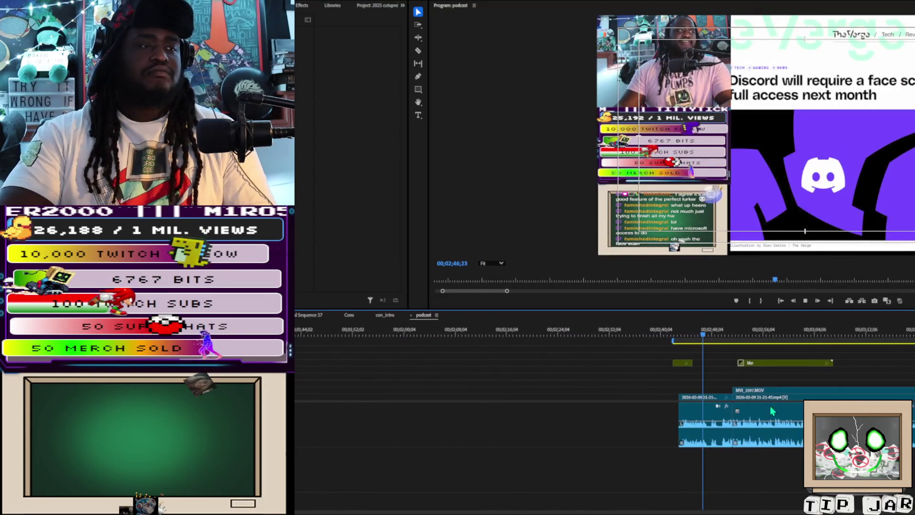
pyautogui.click(743, 396)
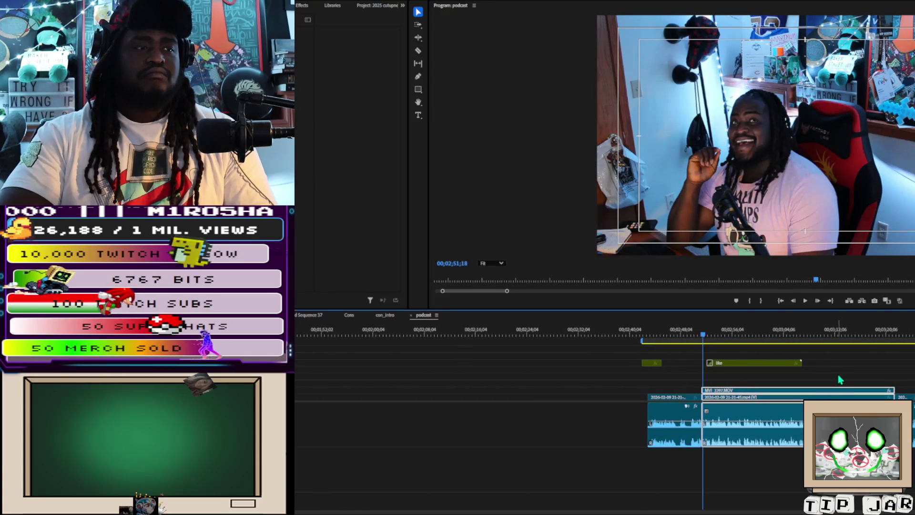
pyautogui.press('Delete')
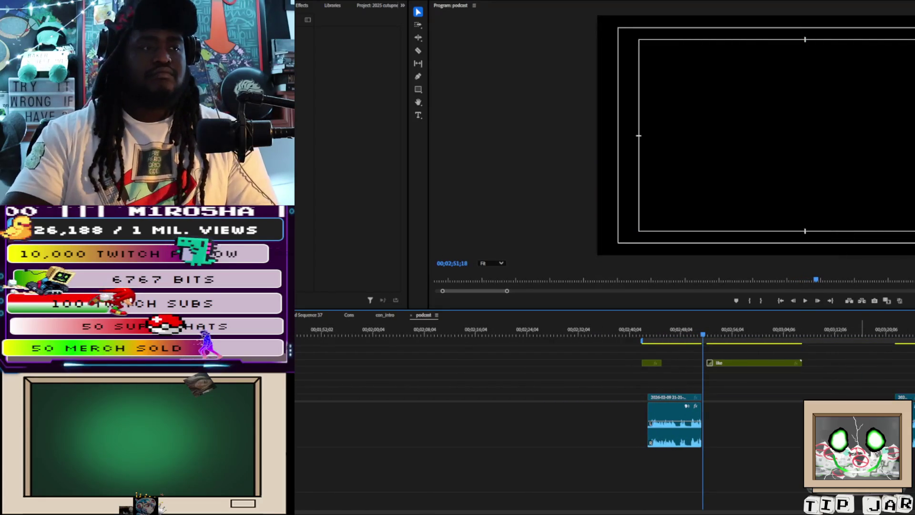
# Delete the extra like graphic near 02;54, close the footage gap, and play it back
pyautogui.click(777, 369)
pyautogui.press('Delete')
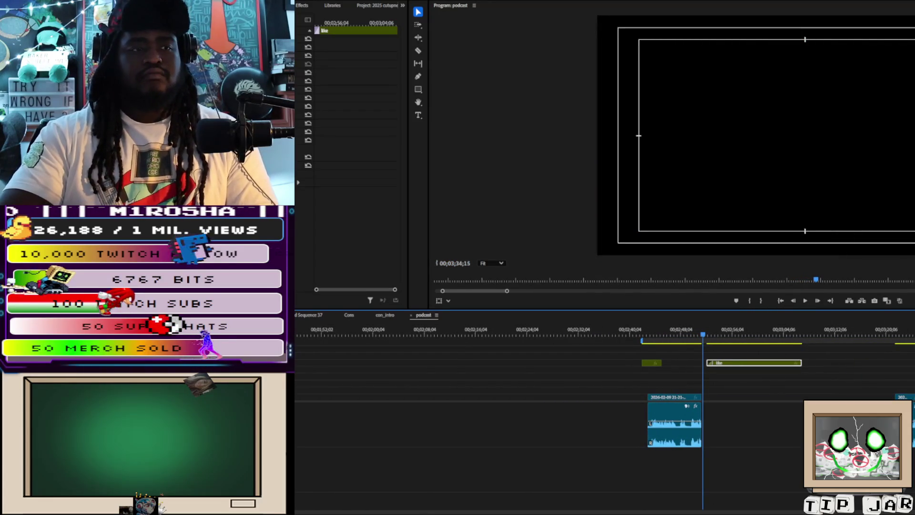
pyautogui.press('Delete')
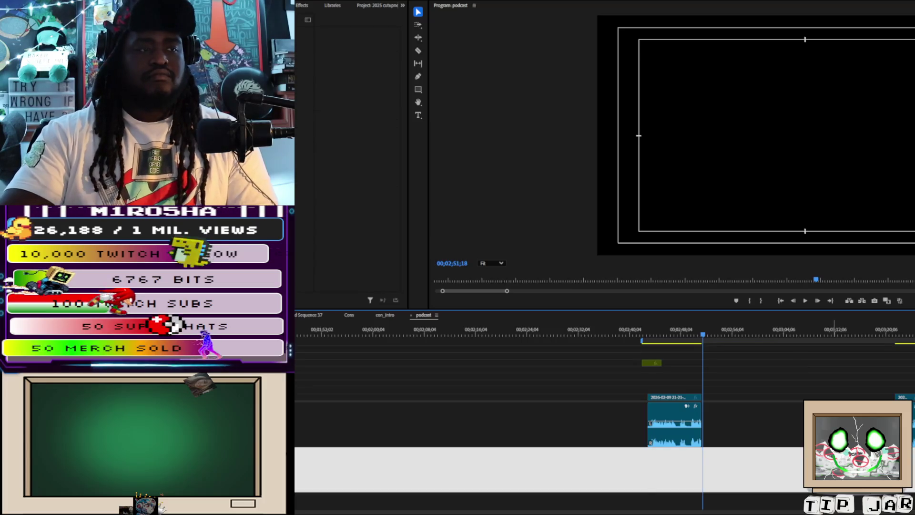
pyautogui.click(752, 424)
pyautogui.press('Delete')
pyautogui.press('space')
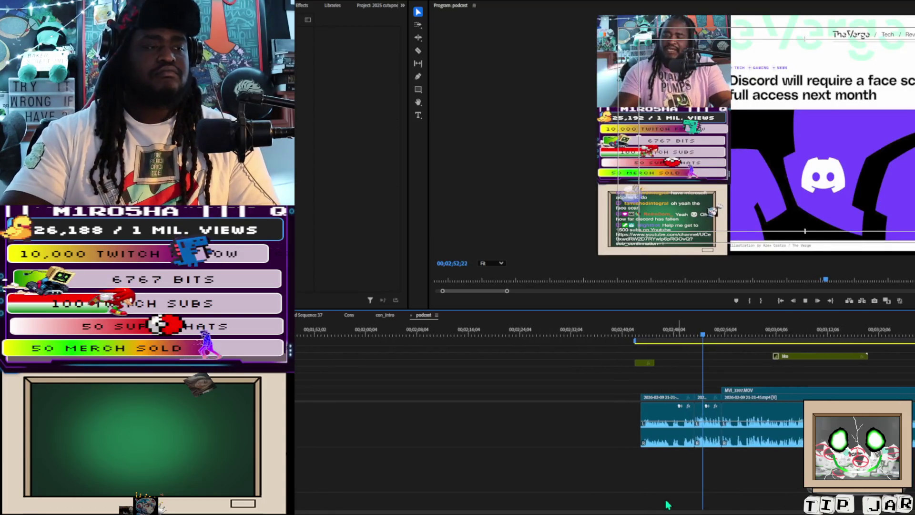
pyautogui.moveTo(476, 511)
pyautogui.mouseDown()
pyautogui.moveTo(391, 510)
pyautogui.moveTo(435, 511)
pyautogui.mouseUp()
pyautogui.click(882, 367)
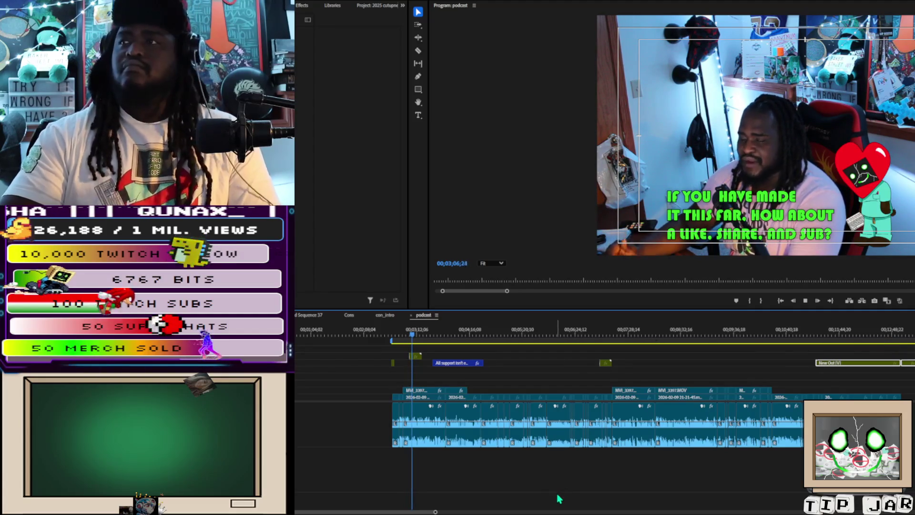
# Drag a like graphic further along the podcast and drop the All support title to V2
pyautogui.click(422, 356)
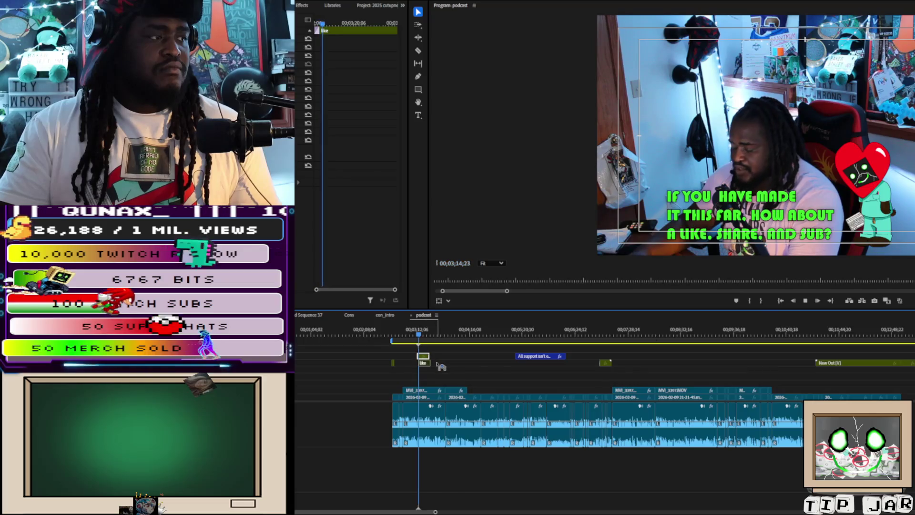
pyautogui.moveTo(423, 356)
pyautogui.mouseDown()
pyautogui.moveTo(457, 367)
pyautogui.moveTo(757, 367)
pyautogui.mouseUp()
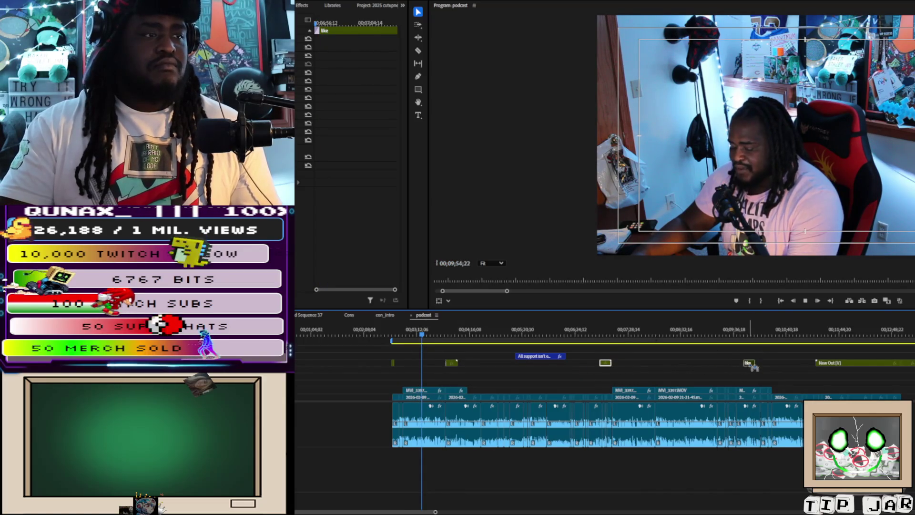
pyautogui.click(560, 359)
pyautogui.moveTo(560, 363)
pyautogui.mouseDown()
pyautogui.moveTo(603, 366)
pyautogui.moveTo(512, 365)
pyautogui.mouseUp()
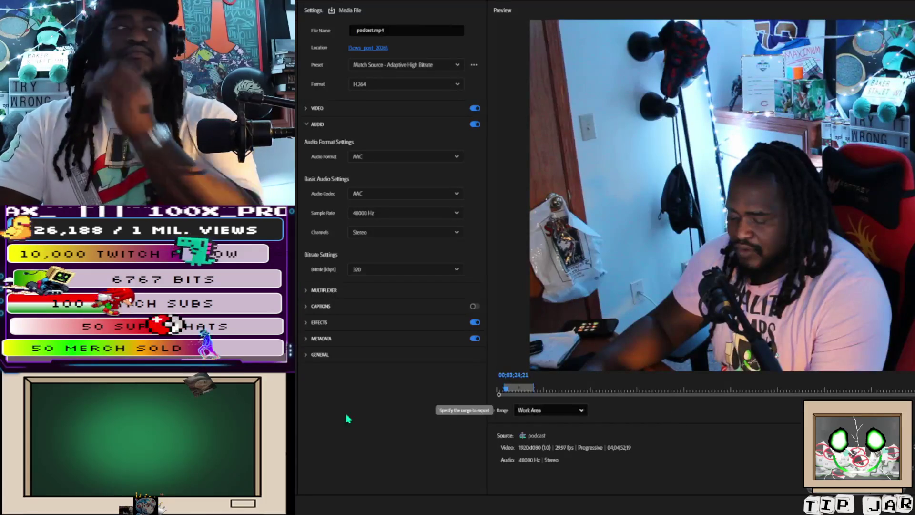
# Rename the H.264 export file to 'discord shitr.mp4' and switch back to the Edit timeline
pyautogui.click(382, 30)
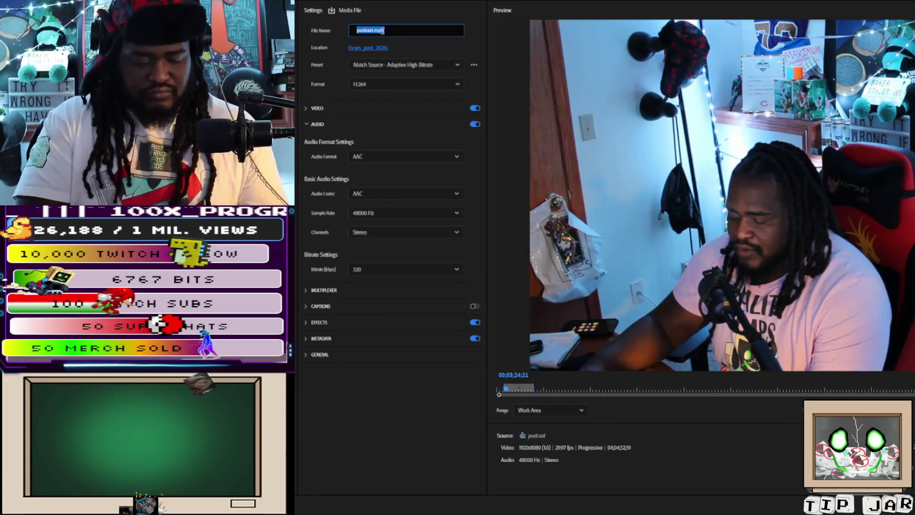
pyautogui.write('discord ')
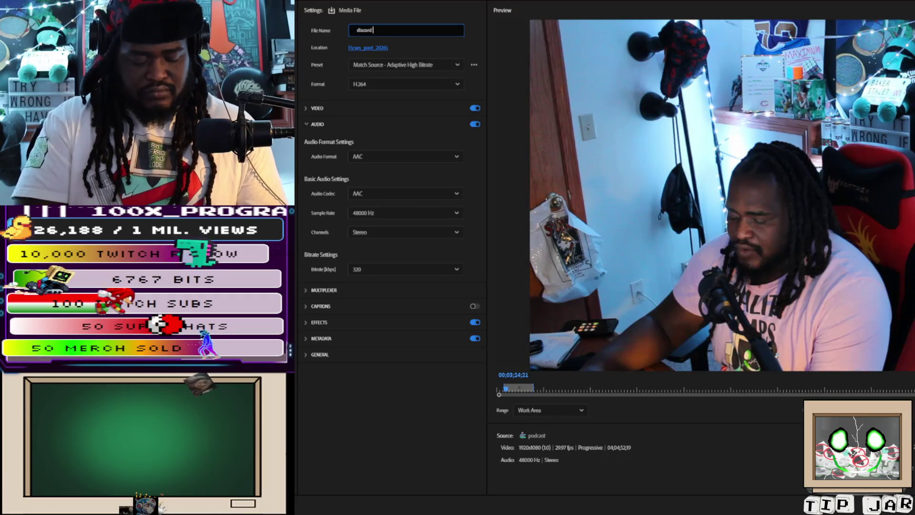
pyautogui.write('shitr')
pyautogui.press('Return')
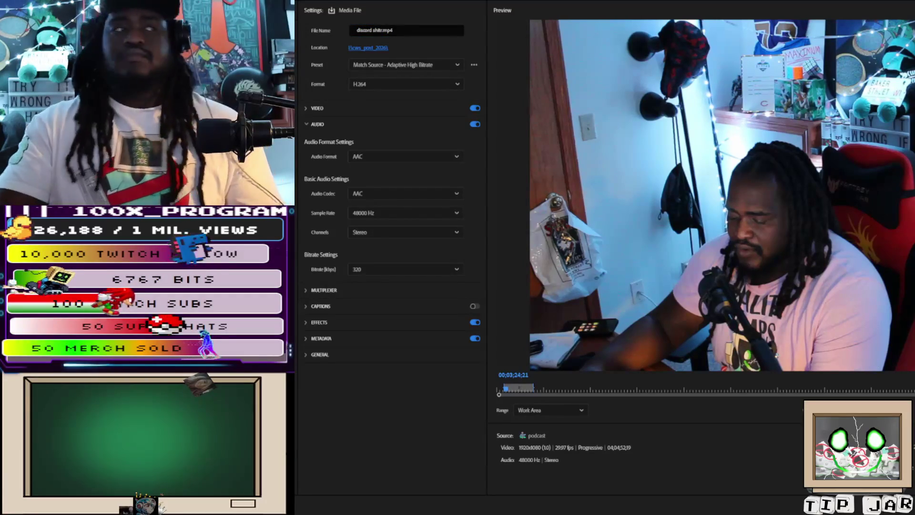
pyautogui.hotkey('alt', '2')
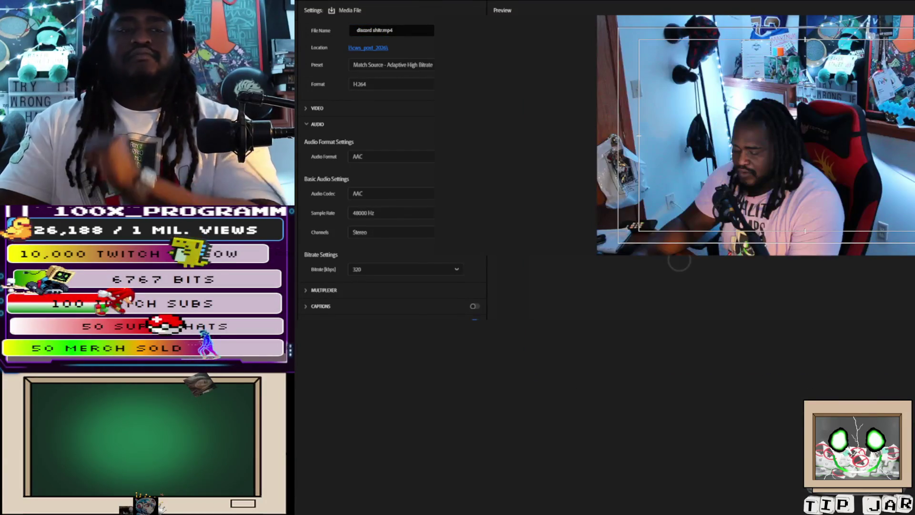
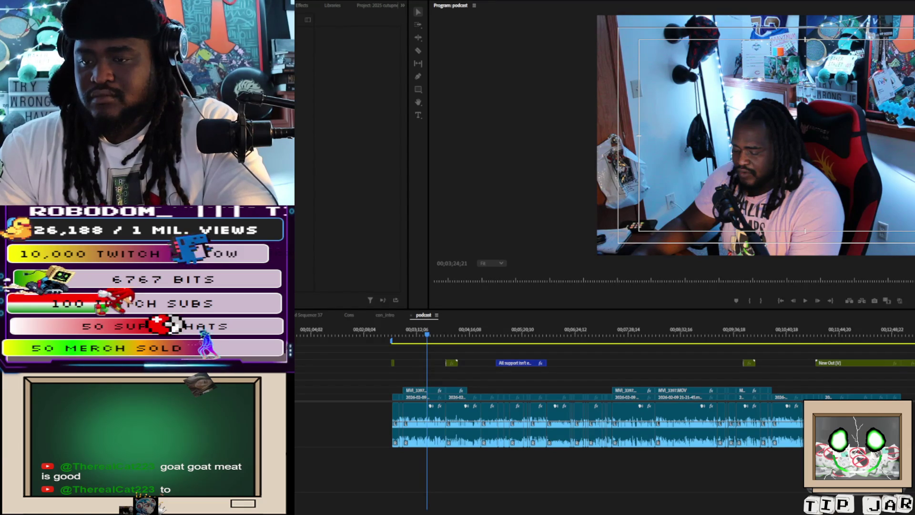
pyautogui.hotkey('alt', 'Tab')
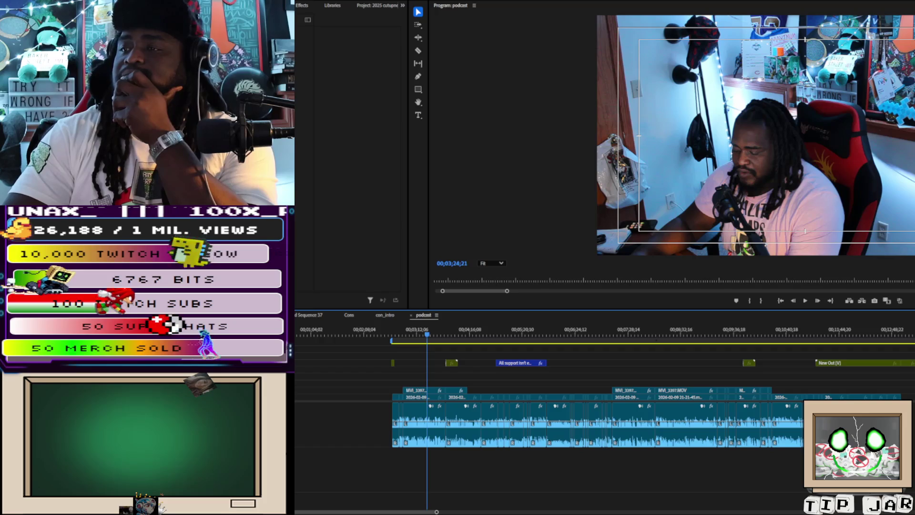